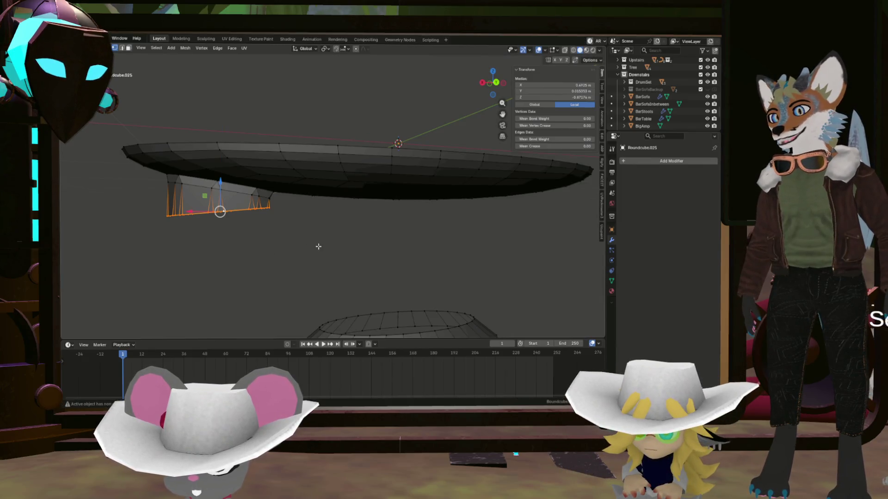
- Flatten the stem's lower loop on Z and bridge it to the base disc's top edge loop with LoopTools
{"action": "middle_click_drag", "start_coordinate": [318, 247], "coordinate": [330, 244]}
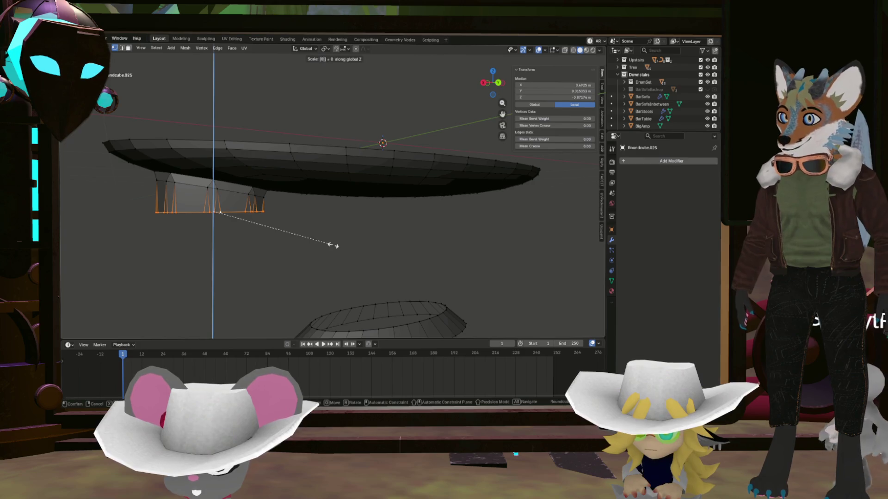
{"action": "key", "text": "Return"}
{"action": "scroll", "coordinate": [344, 254], "scroll_direction": "down", "scroll_amount": 2}
{"action": "left_click", "coordinate": [388, 306], "text": "alt"}
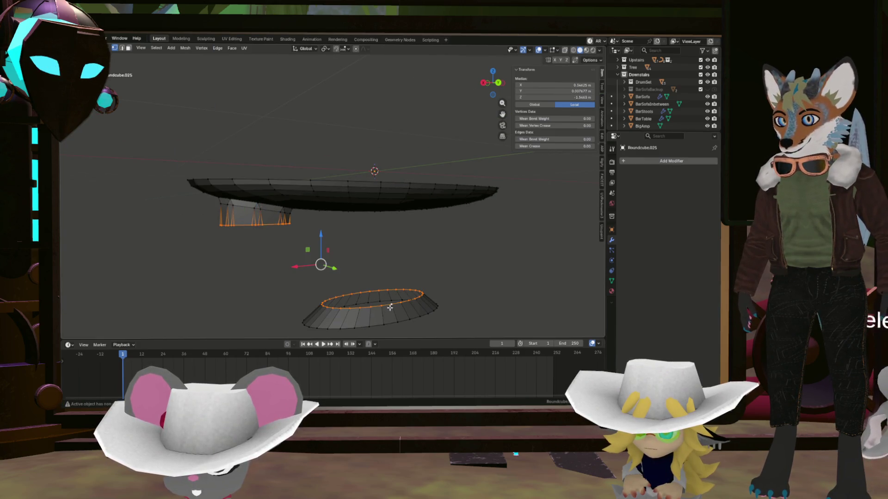
{"action": "right_click", "coordinate": [389, 256]}
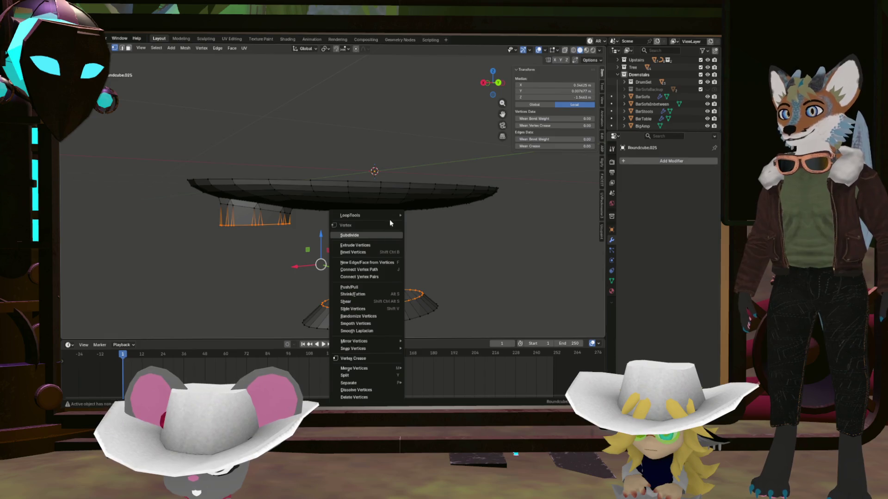
{"action": "left_click", "coordinate": [421, 216]}
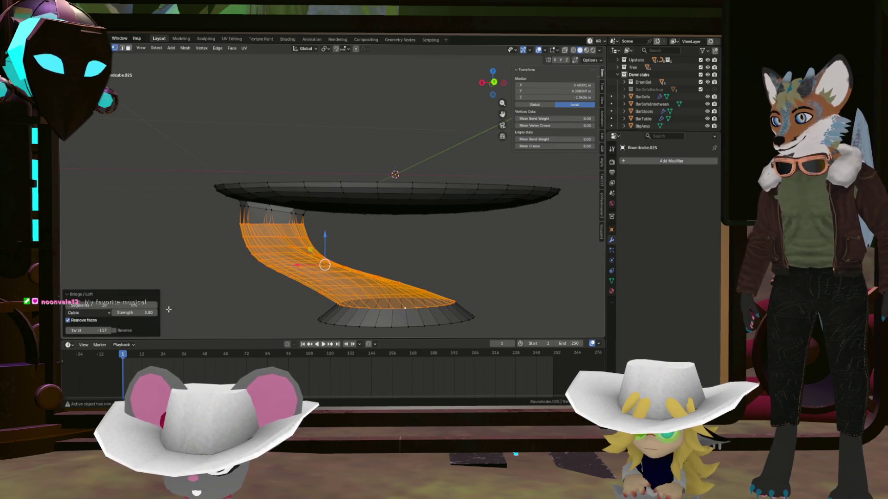
- Set the bridge Twist to 0 and lower its Strength to about 1.50, checking the stem's curve from several sides
{"action": "left_click_drag", "start_coordinate": [132, 312], "coordinate": [125, 312]}
{"action": "mouse_move", "coordinate": [416, 298]}
{"action": "middle_mouse_down"}
{"action": "mouse_move", "coordinate": [457, 299]}
{"action": "mouse_move", "coordinate": [423, 325]}
{"action": "mouse_move", "coordinate": [462, 313]}
{"action": "middle_mouse_up"}
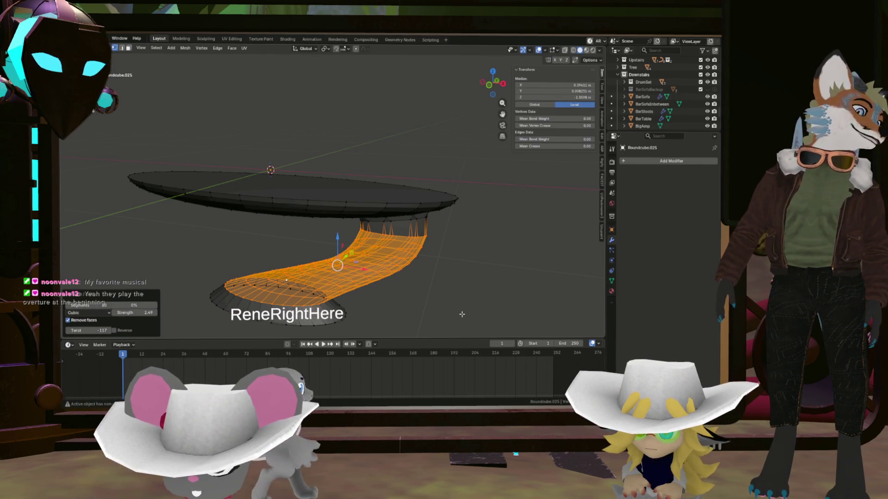
{"action": "middle_click_drag", "start_coordinate": [462, 315], "coordinate": [331, 284]}
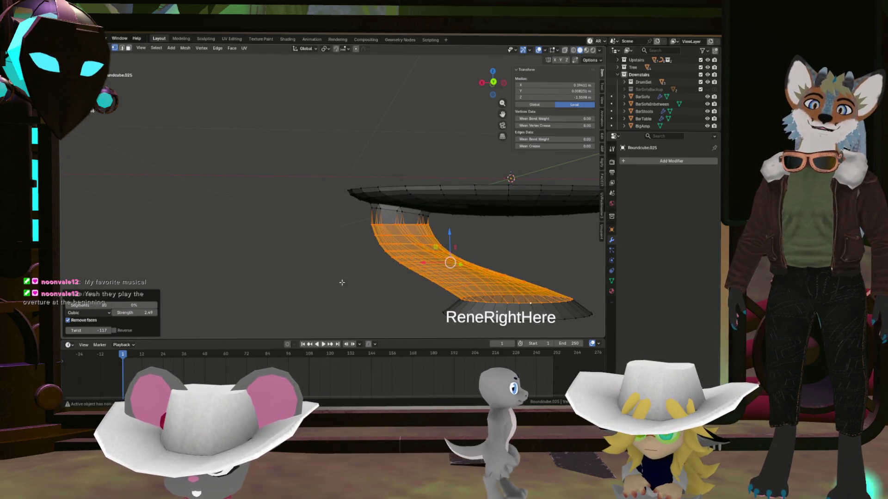
{"action": "scroll", "coordinate": [331, 284], "scroll_direction": "down", "scroll_amount": 5}
{"action": "scroll", "coordinate": [332, 283], "scroll_direction": "up", "scroll_amount": 5}
{"action": "middle_click_drag", "start_coordinate": [331, 283], "coordinate": [516, 293]}
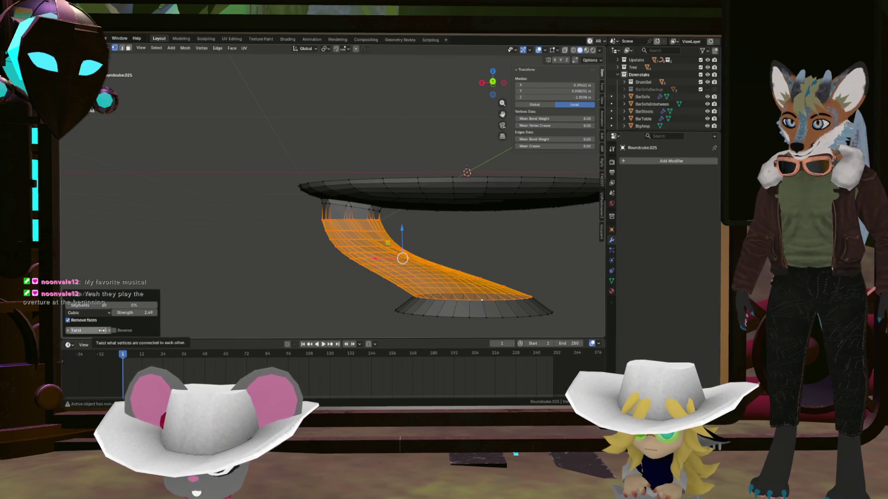
{"action": "mouse_move", "coordinate": [363, 264]}
{"action": "middle_mouse_down"}
{"action": "mouse_move", "coordinate": [418, 268]}
{"action": "mouse_move", "coordinate": [126, 297]}
{"action": "middle_mouse_up"}
{"action": "middle_click_drag", "start_coordinate": [219, 279], "coordinate": [152, 314]}
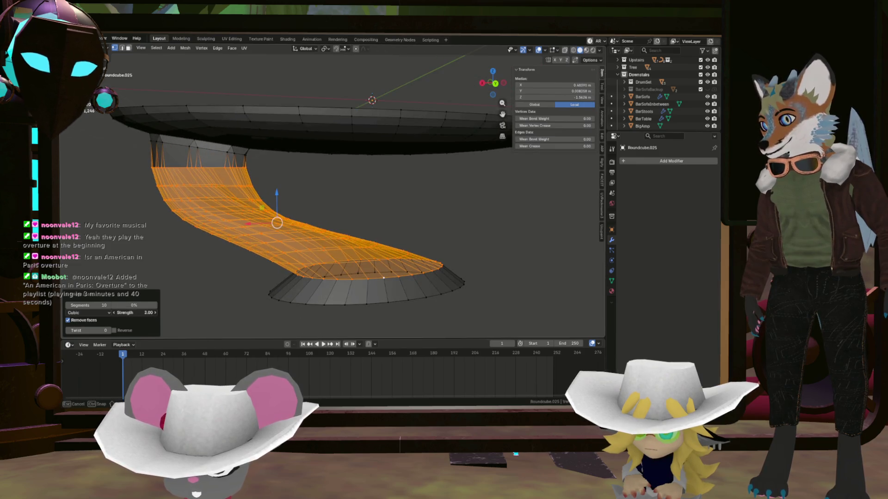
{"action": "left_click_drag", "start_coordinate": [132, 312], "coordinate": [117, 312]}
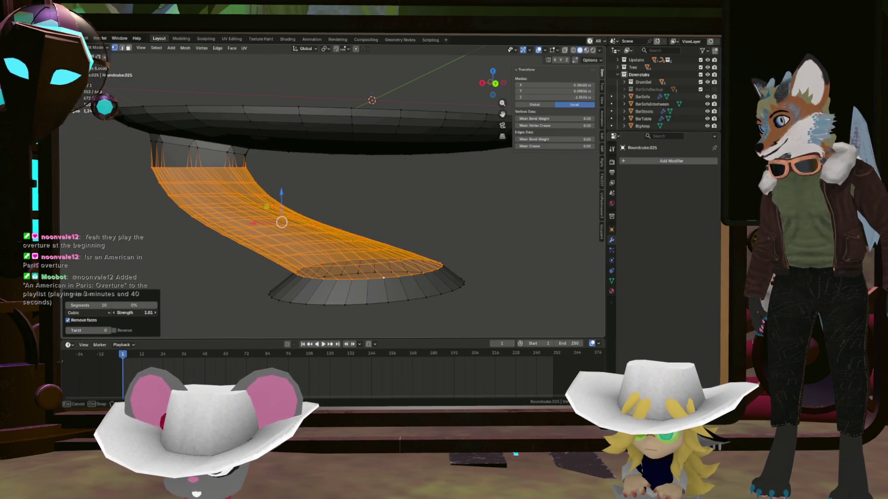
{"action": "left_click_drag", "start_coordinate": [132, 312], "coordinate": [139, 312]}
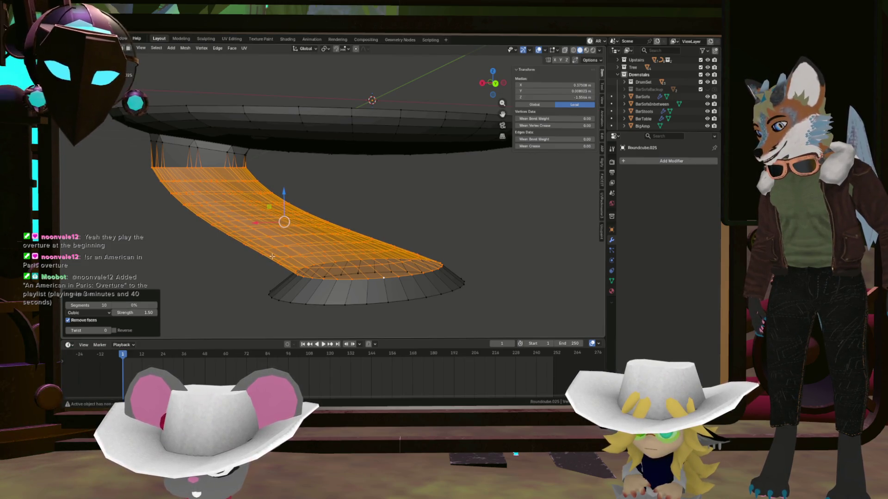
{"action": "middle_click_drag", "start_coordinate": [269, 259], "coordinate": [387, 273]}
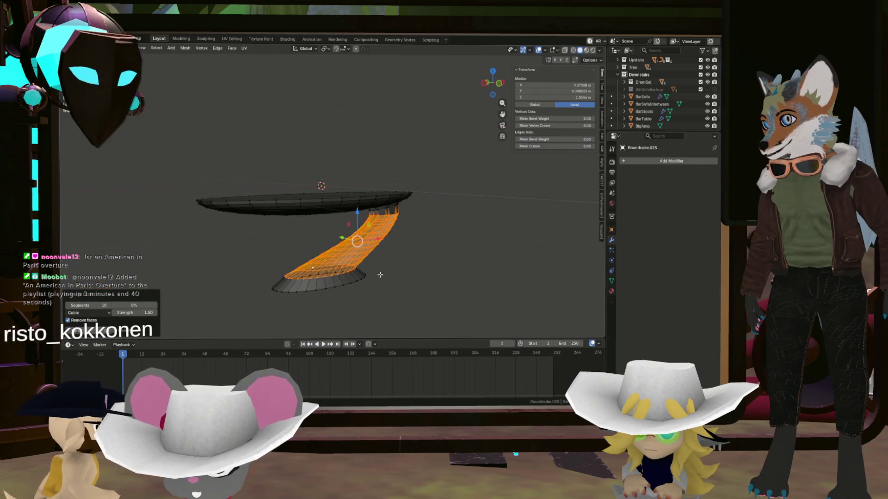
{"action": "mouse_move", "coordinate": [387, 272]}
{"action": "middle_mouse_down"}
{"action": "mouse_move", "coordinate": [328, 276]}
{"action": "mouse_move", "coordinate": [323, 268]}
{"action": "middle_mouse_up"}
{"action": "scroll", "coordinate": [320, 262], "scroll_direction": "up", "scroll_amount": 5}
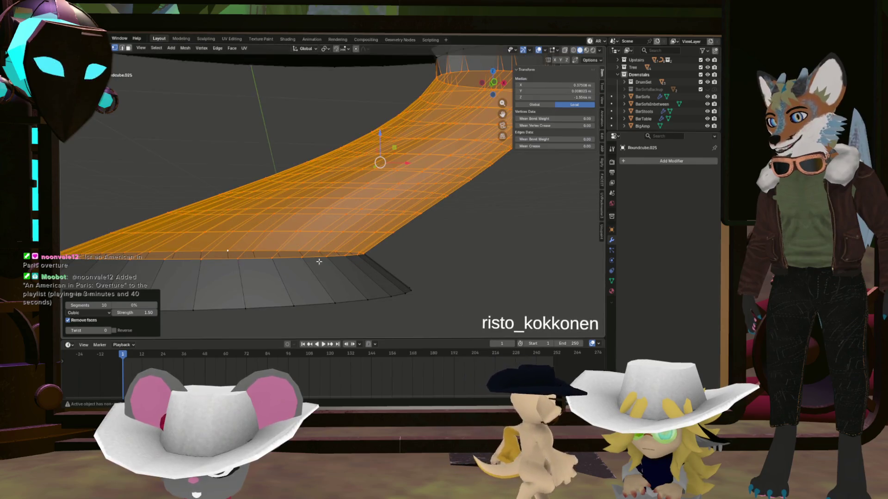
- Select the stem's bottom edge loop and extend the selection to the whole bridged stem
{"action": "left_click", "coordinate": [319, 262], "text": "alt"}
{"action": "scroll", "coordinate": [388, 255], "scroll_direction": "down", "scroll_amount": 5}
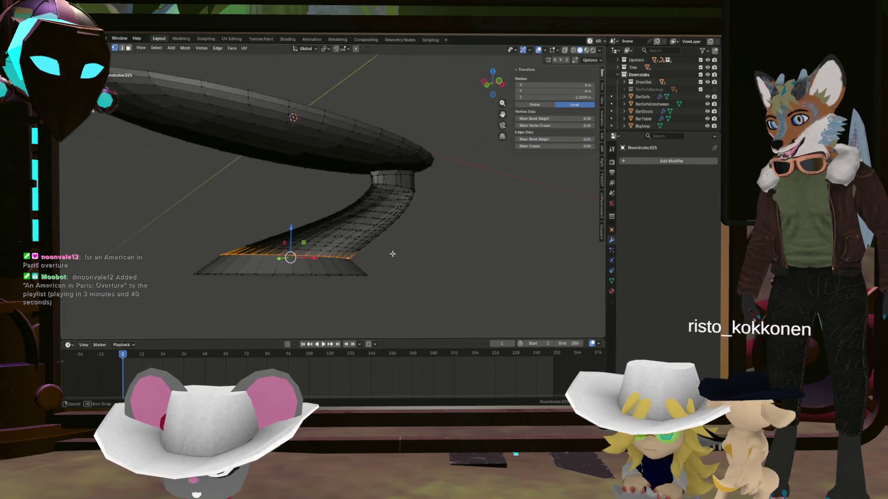
{"action": "middle_click_drag", "start_coordinate": [389, 255], "coordinate": [377, 230]}
{"action": "key", "text": "l"}
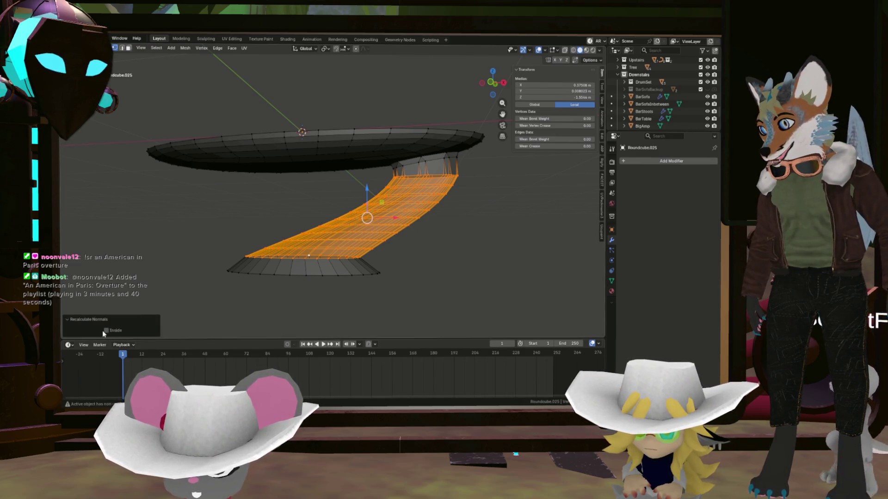
- Recalculate the stem's normals with Inside toggled, then edge-slide its top loop into a stepped ring
{"action": "left_click", "coordinate": [105, 330]}
{"action": "left_click", "coordinate": [237, 254]}
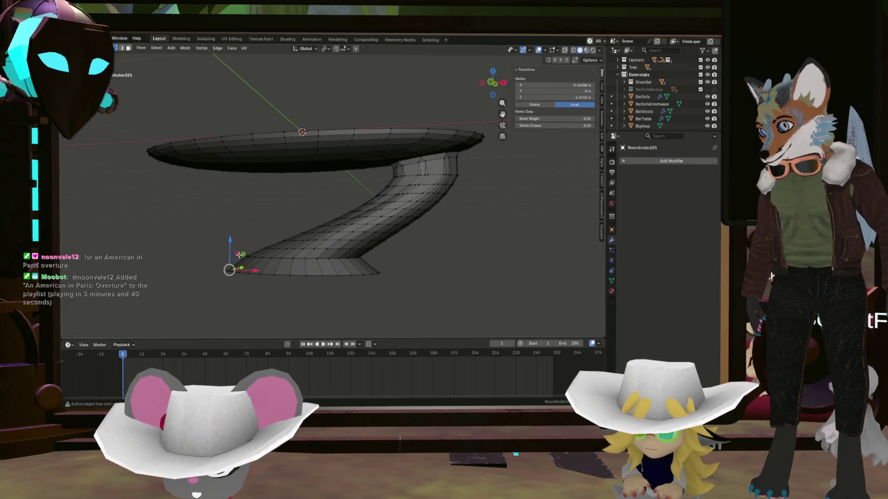
{"action": "middle_click_drag", "start_coordinate": [237, 255], "coordinate": [187, 252]}
{"action": "scroll", "coordinate": [188, 252], "scroll_direction": "up", "scroll_amount": 3}
{"action": "mouse_move", "coordinate": [132, 249]}
{"action": "middle_mouse_down"}
{"action": "mouse_move", "coordinate": [118, 260]}
{"action": "mouse_move", "coordinate": [201, 259]}
{"action": "middle_mouse_up"}
{"action": "scroll", "coordinate": [229, 251], "scroll_direction": "up", "scroll_amount": 4}
{"action": "mouse_move", "coordinate": [259, 244]}
{"action": "middle_mouse_down"}
{"action": "mouse_move", "coordinate": [335, 224]}
{"action": "mouse_move", "coordinate": [293, 177]}
{"action": "middle_mouse_up"}
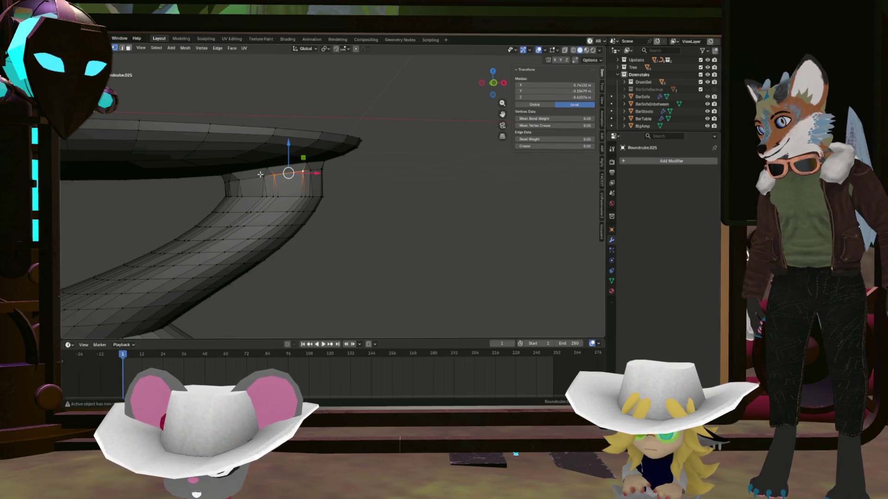
{"action": "scroll", "coordinate": [319, 168], "scroll_direction": "down", "scroll_amount": 4}
{"action": "mouse_move", "coordinate": [320, 169]}
{"action": "middle_mouse_down"}
{"action": "mouse_move", "coordinate": [436, 183]}
{"action": "mouse_move", "coordinate": [336, 178]}
{"action": "middle_mouse_up"}
{"action": "scroll", "coordinate": [374, 171], "scroll_direction": "up", "scroll_amount": 5}
{"action": "scroll", "coordinate": [472, 182], "scroll_direction": "down", "scroll_amount": 5}
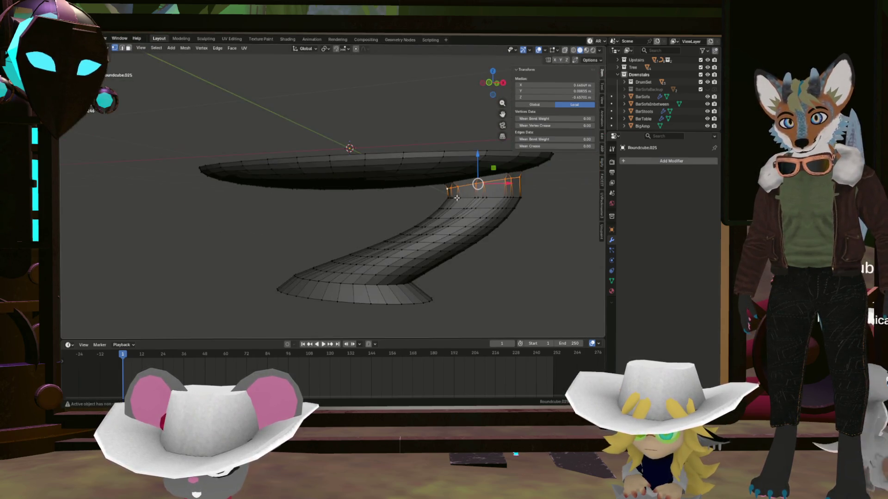
{"action": "left_click", "coordinate": [527, 198]}
- Slightly enlarge the stem's bottom loop and move the base loops along X onto the base disc
{"action": "middle_click_drag", "start_coordinate": [527, 197], "coordinate": [406, 271]}
{"action": "left_click", "coordinate": [374, 285], "text": "alt"}
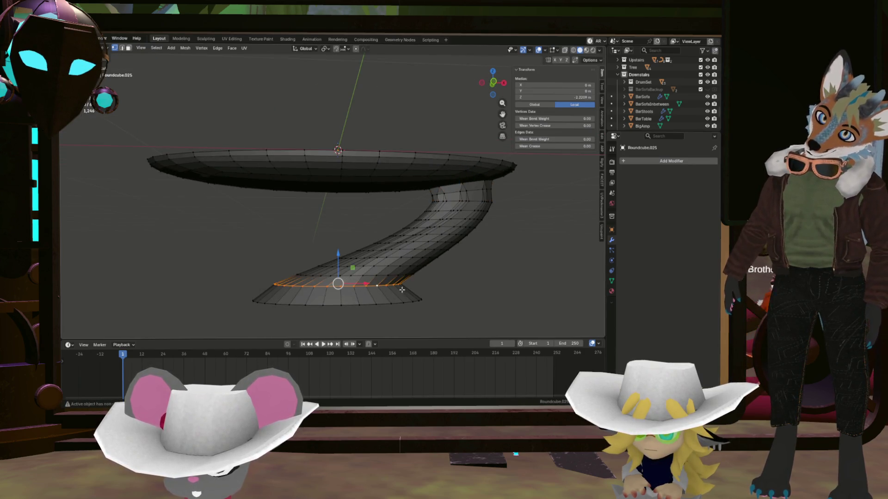
{"action": "left_click", "coordinate": [445, 289]}
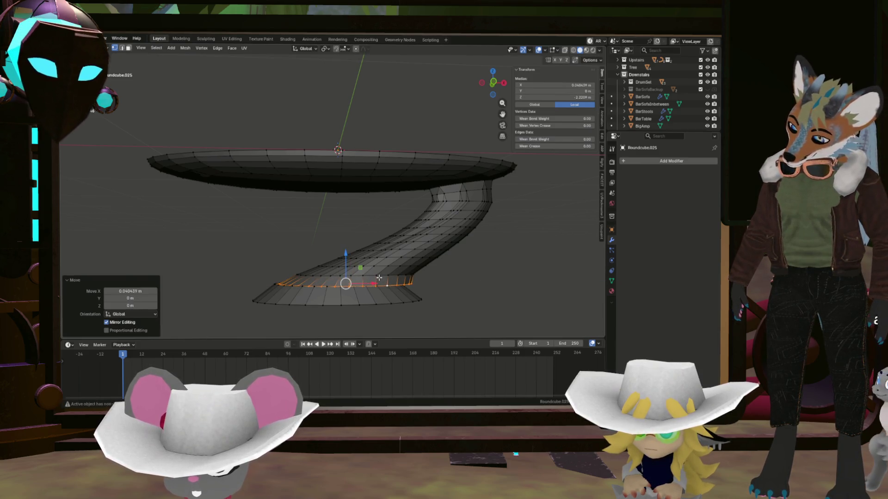
{"action": "key", "text": "ctrl+z"}
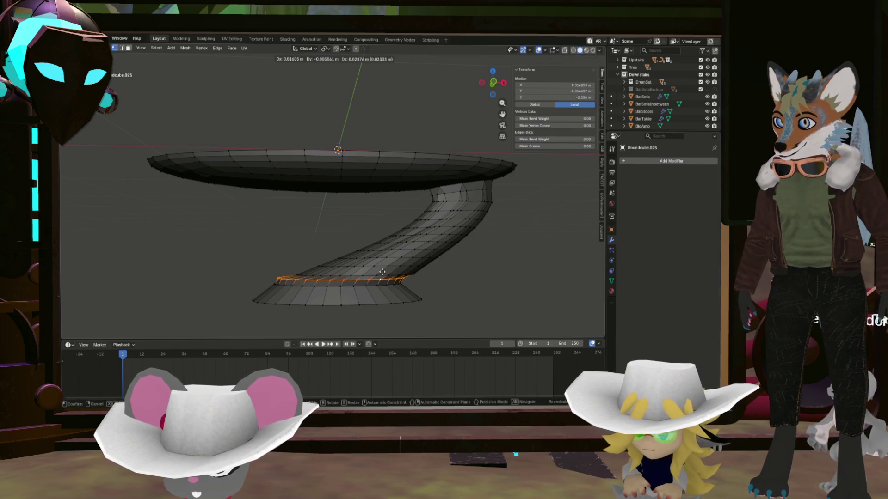
{"action": "left_click", "coordinate": [387, 272]}
{"action": "middle_click_drag", "start_coordinate": [387, 273], "coordinate": [383, 284]}
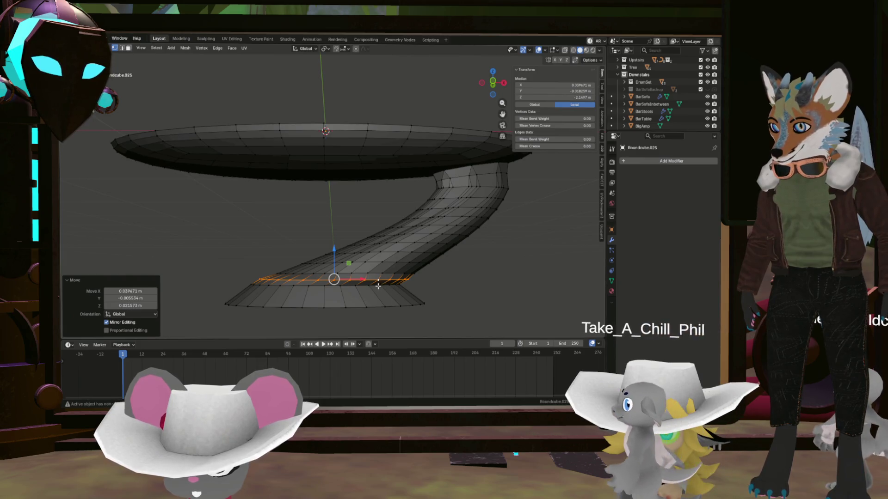
{"action": "key", "text": "g"}
{"action": "key", "text": "x"}
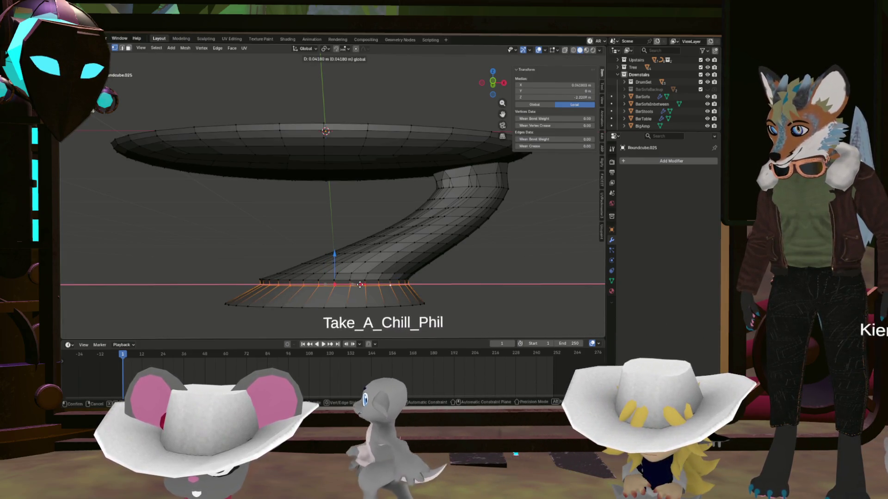
{"action": "left_click", "coordinate": [355, 284]}
{"action": "middle_click_drag", "start_coordinate": [355, 284], "coordinate": [303, 273]}
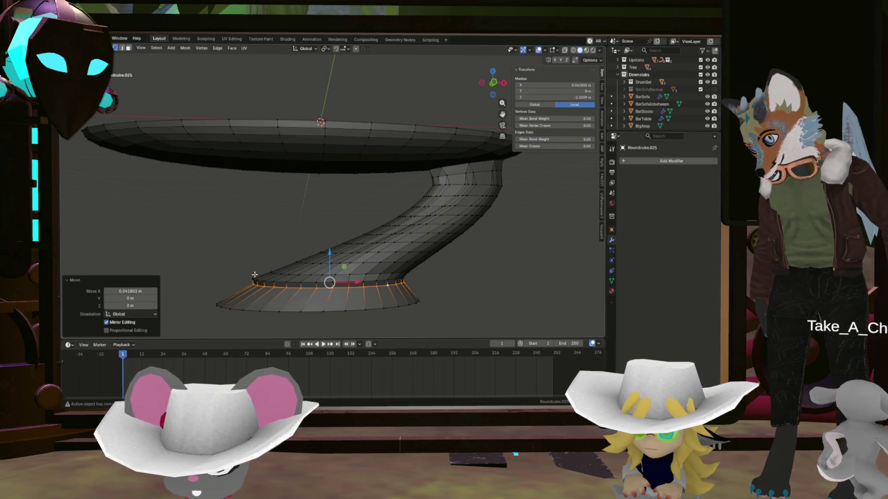
{"action": "scroll", "coordinate": [227, 293], "scroll_direction": "down", "scroll_amount": 5}
{"action": "left_click", "coordinate": [383, 304]}
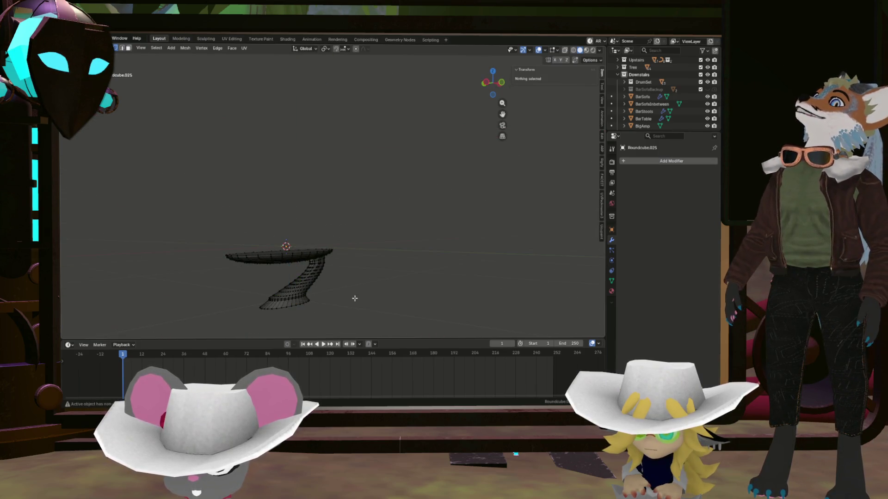
- Return to Object Mode and apply Shade Auto Smooth at 30° to the whole pedestal table
{"action": "key", "text": "Tab"}
{"action": "mouse_move", "coordinate": [288, 301]}
{"action": "middle_mouse_down"}
{"action": "mouse_move", "coordinate": [299, 289]}
{"action": "mouse_move", "coordinate": [431, 297]}
{"action": "mouse_move", "coordinate": [272, 293]}
{"action": "mouse_move", "coordinate": [299, 295]}
{"action": "middle_mouse_up"}
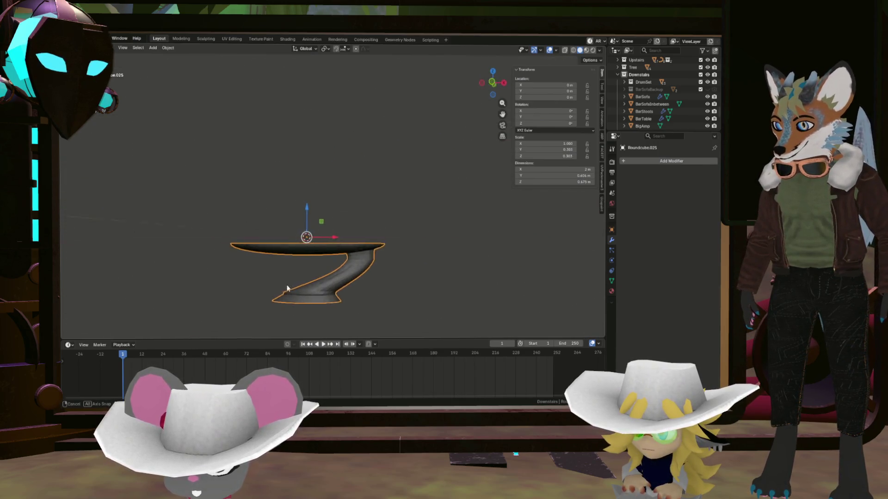
{"action": "right_click", "coordinate": [316, 281]}
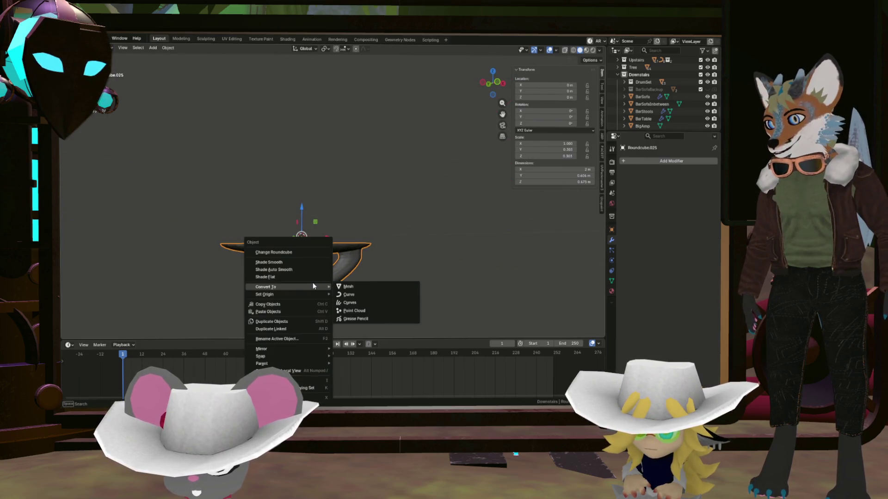
{"action": "left_click", "coordinate": [293, 273]}
{"action": "middle_click_drag", "start_coordinate": [348, 279], "coordinate": [294, 273]}
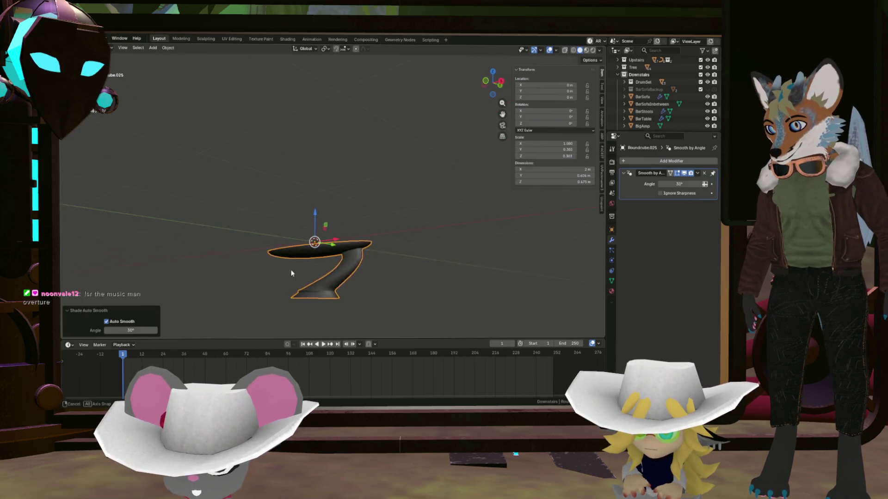
{"action": "mouse_move", "coordinate": [359, 270]}
{"action": "middle_mouse_down"}
{"action": "mouse_move", "coordinate": [478, 279]}
{"action": "mouse_move", "coordinate": [356, 283]}
{"action": "mouse_move", "coordinate": [401, 293]}
{"action": "mouse_move", "coordinate": [409, 290]}
{"action": "mouse_move", "coordinate": [402, 284]}
{"action": "mouse_move", "coordinate": [349, 281]}
{"action": "middle_mouse_up"}
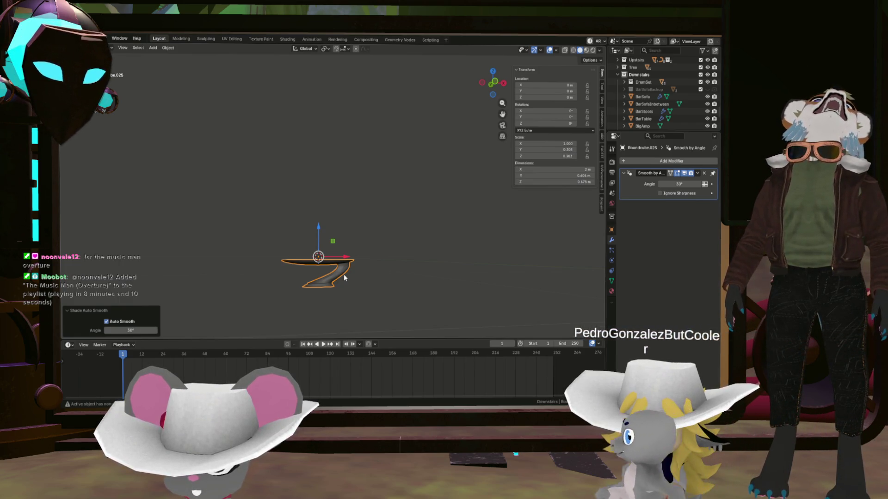
{"action": "key", "text": "z"}
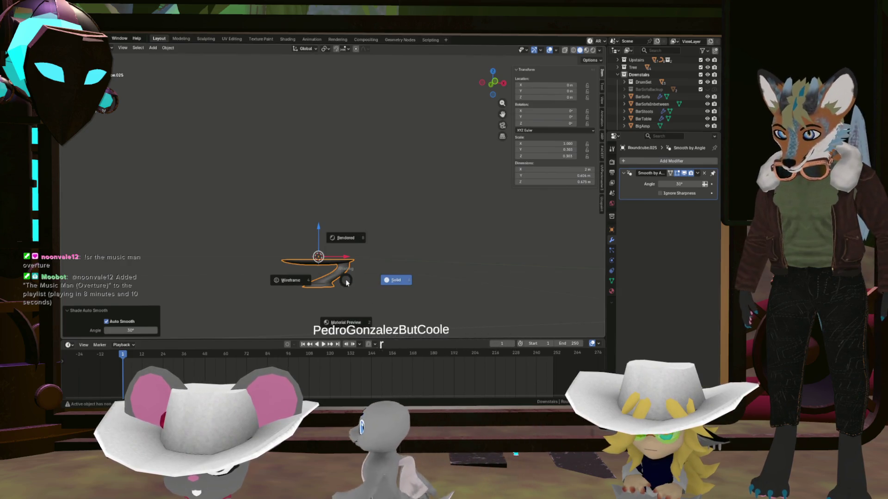
- Switch the viewport to Solid shading and lower the table along Z onto the floor
{"action": "left_click", "coordinate": [345, 280]}
{"action": "middle_click_drag", "start_coordinate": [339, 285], "coordinate": [353, 134]}
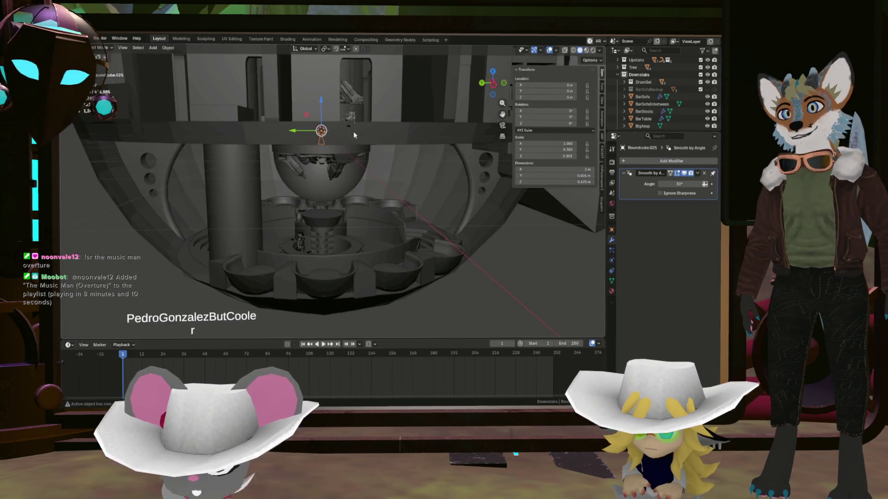
{"action": "key", "text": "g"}
{"action": "key", "text": "z"}
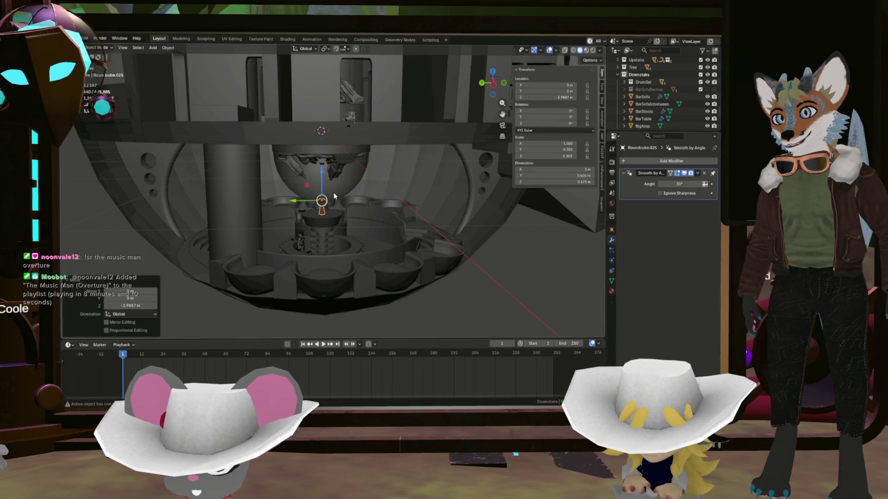
{"action": "left_click", "coordinate": [328, 190]}
{"action": "mouse_move", "coordinate": [318, 224]}
{"action": "middle_mouse_down"}
{"action": "mouse_move", "coordinate": [276, 213]}
{"action": "mouse_move", "coordinate": [317, 215]}
{"action": "mouse_move", "coordinate": [225, 196]}
{"action": "mouse_move", "coordinate": [247, 167]}
{"action": "mouse_move", "coordinate": [317, 180]}
{"action": "mouse_move", "coordinate": [404, 166]}
{"action": "mouse_move", "coordinate": [206, 184]}
{"action": "mouse_move", "coordinate": [275, 187]}
{"action": "mouse_move", "coordinate": [284, 157]}
{"action": "middle_mouse_up"}
- Duplicate the table and move the copy across the floor at the same height to another spot
{"action": "key", "text": "g"}
{"action": "left_click", "coordinate": [381, 175]}
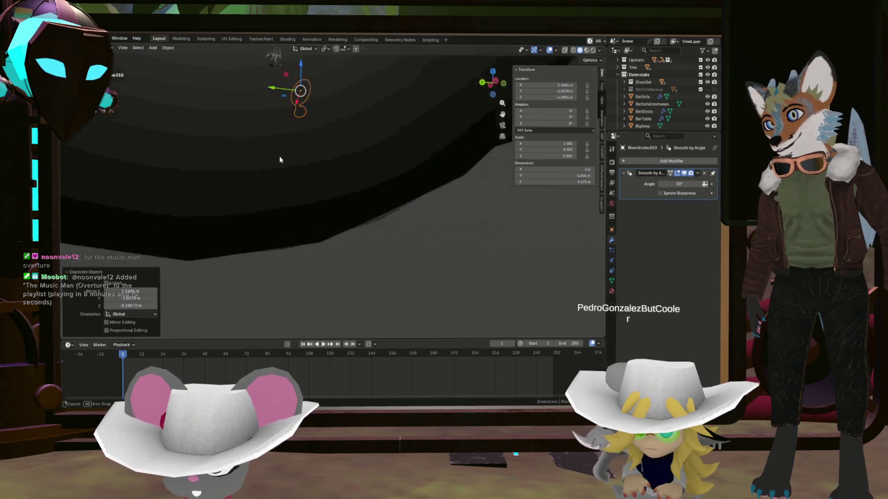
{"action": "scroll", "coordinate": [284, 156], "scroll_direction": "down", "scroll_amount": 5}
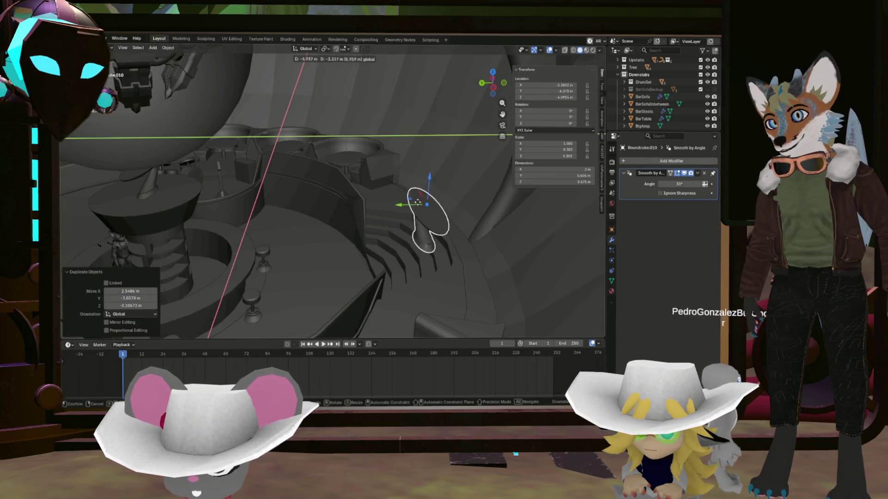
{"action": "left_click", "coordinate": [463, 261]}
{"action": "mouse_move", "coordinate": [464, 261]}
{"action": "middle_mouse_down"}
{"action": "mouse_move", "coordinate": [502, 263]}
{"action": "mouse_move", "coordinate": [448, 252]}
{"action": "mouse_move", "coordinate": [515, 278]}
{"action": "mouse_move", "coordinate": [479, 251]}
{"action": "mouse_move", "coordinate": [428, 258]}
{"action": "mouse_move", "coordinate": [439, 215]}
{"action": "middle_mouse_up"}
{"action": "key", "text": "g"}
{"action": "key", "text": "z"}
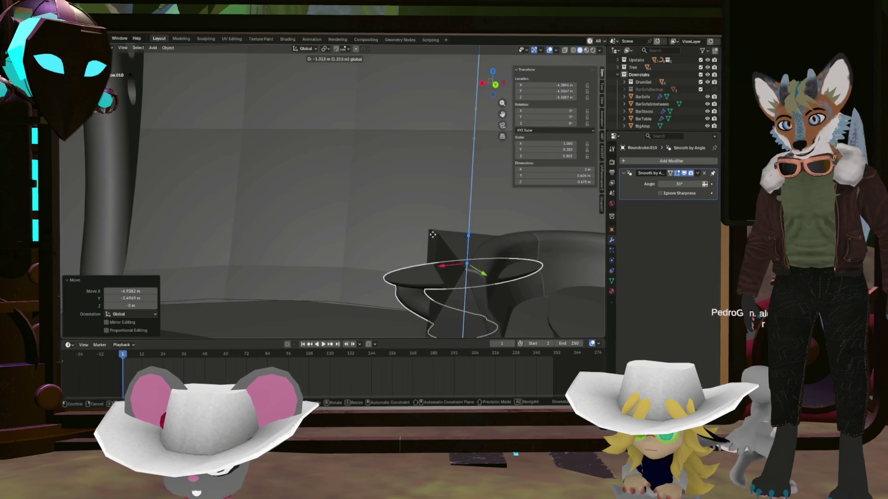
{"action": "key", "text": "g"}
{"action": "key", "text": "shift+z"}
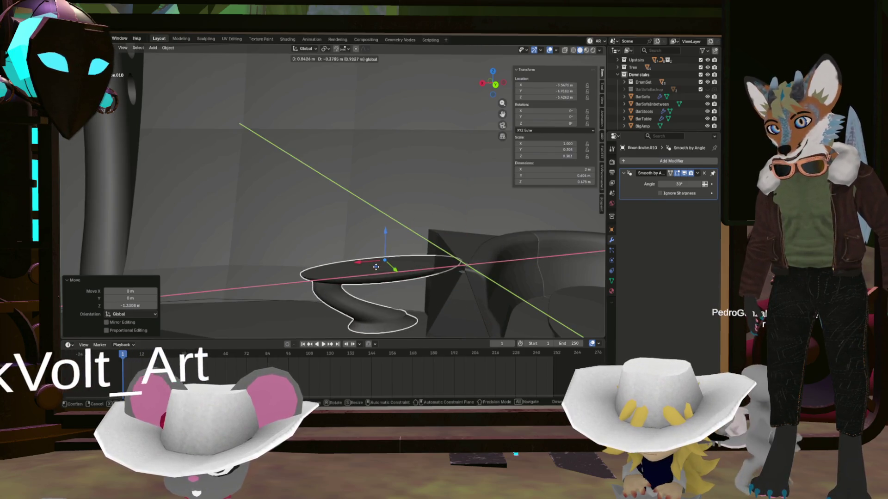
{"action": "left_click", "coordinate": [387, 277]}
{"action": "mouse_move", "coordinate": [388, 278]}
{"action": "middle_mouse_down"}
{"action": "mouse_move", "coordinate": [363, 306]}
{"action": "mouse_move", "coordinate": [375, 292]}
{"action": "middle_mouse_up"}
- Rotate the copy around Z, nudge it along the floor and enlarge it slightly among the furniture
{"action": "key", "text": "r"}
{"action": "key", "text": "z"}
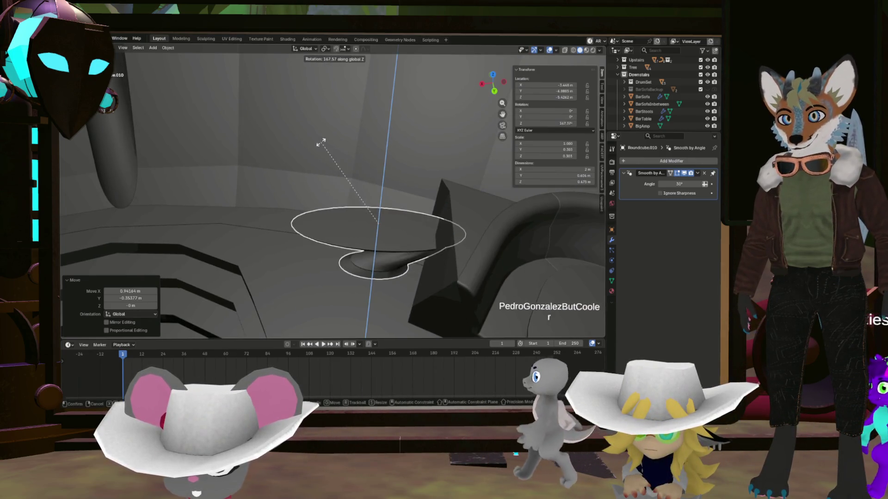
{"action": "left_click", "coordinate": [344, 138]}
{"action": "mouse_move", "coordinate": [343, 137]}
{"action": "middle_mouse_down"}
{"action": "mouse_move", "coordinate": [368, 194]}
{"action": "mouse_move", "coordinate": [458, 192]}
{"action": "mouse_move", "coordinate": [427, 190]}
{"action": "mouse_move", "coordinate": [429, 170]}
{"action": "middle_mouse_up"}
{"action": "key", "text": "g"}
{"action": "key", "text": "shift+z"}
{"action": "left_click", "coordinate": [382, 202]}
{"action": "key", "text": "s"}
{"action": "left_click", "coordinate": [441, 178]}
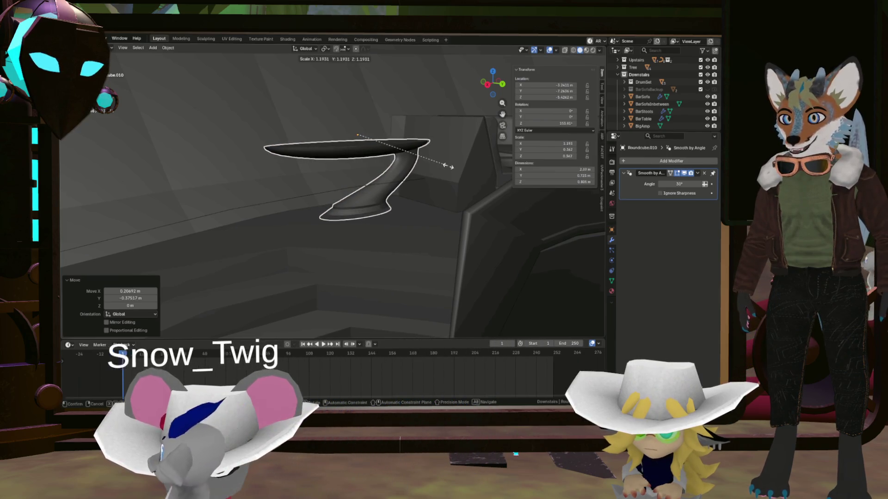
{"action": "mouse_move", "coordinate": [358, 107]}
{"action": "left_mouse_down"}
{"action": "mouse_move", "coordinate": [358, 99]}
{"action": "mouse_move", "coordinate": [389, 127]}
{"action": "left_mouse_up"}
{"action": "middle_click_drag", "start_coordinate": [390, 127], "coordinate": [411, 158]}
{"action": "left_click_drag", "start_coordinate": [452, 234], "coordinate": [451, 246]}
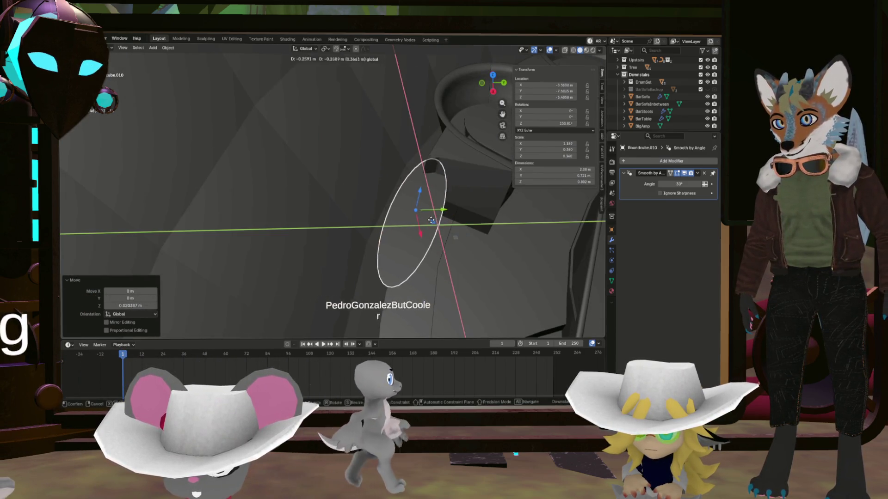
{"action": "middle_click_drag", "start_coordinate": [451, 246], "coordinate": [447, 220]}
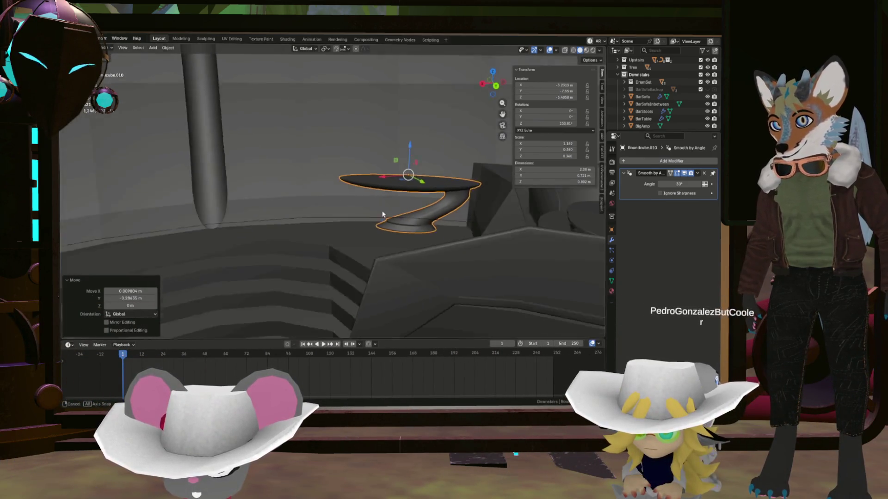
- Select the Roundcube.010 table and undo its last move back to the earlier position
{"action": "mouse_move", "coordinate": [446, 219]}
{"action": "middle_mouse_down"}
{"action": "mouse_move", "coordinate": [385, 212]}
{"action": "mouse_move", "coordinate": [473, 232]}
{"action": "mouse_move", "coordinate": [436, 209]}
{"action": "mouse_move", "coordinate": [473, 170]}
{"action": "middle_mouse_up"}
{"action": "left_click", "coordinate": [463, 238]}
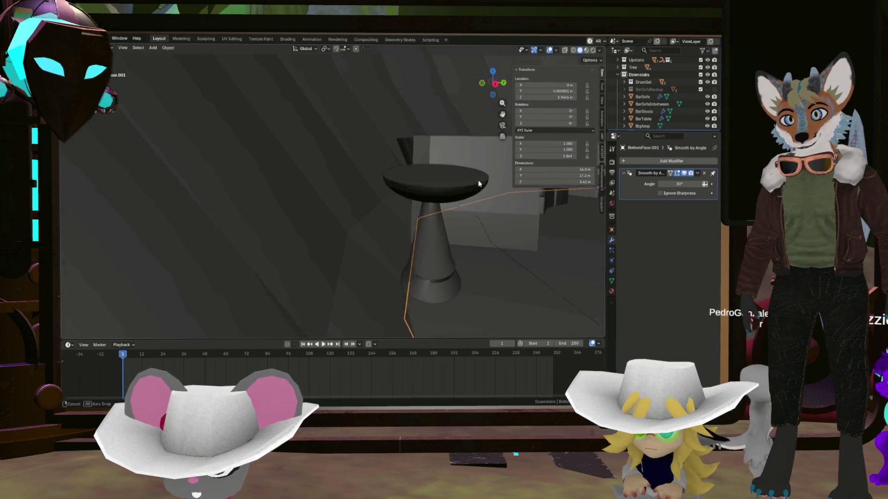
{"action": "mouse_move", "coordinate": [474, 170]}
{"action": "middle_mouse_down"}
{"action": "mouse_move", "coordinate": [350, 204]}
{"action": "mouse_move", "coordinate": [371, 191]}
{"action": "mouse_move", "coordinate": [329, 166]}
{"action": "middle_mouse_up"}
{"action": "scroll", "coordinate": [366, 188], "scroll_direction": "down", "scroll_amount": 5}
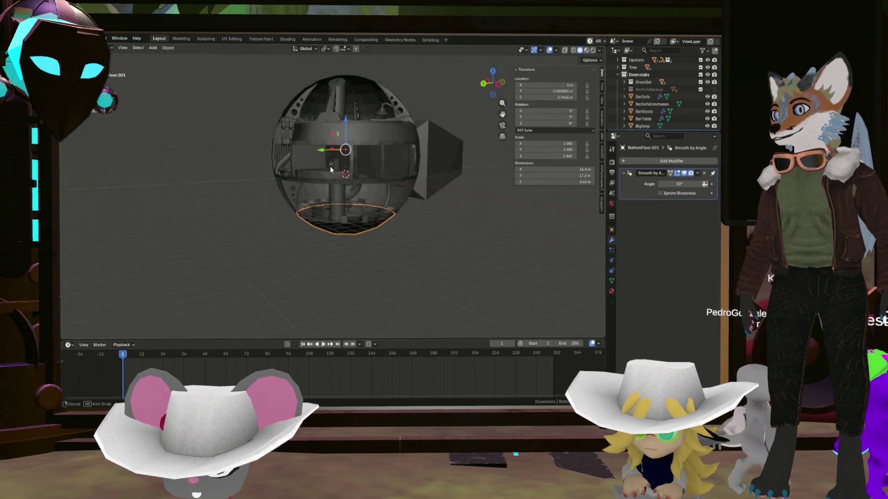
{"action": "scroll", "coordinate": [329, 166], "scroll_direction": "up", "scroll_amount": 5}
{"action": "scroll", "coordinate": [416, 215], "scroll_direction": "up", "scroll_amount": 4}
{"action": "left_click", "coordinate": [437, 224]}
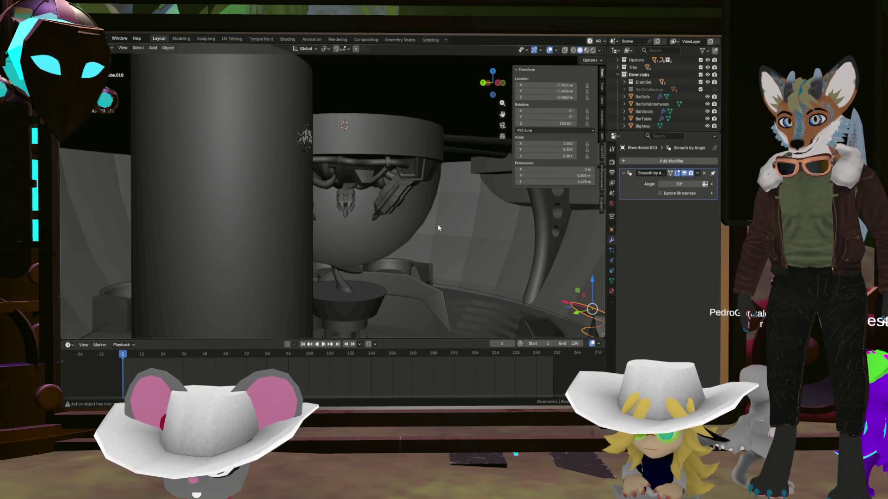
{"action": "key", "text": "ctrl+z"}
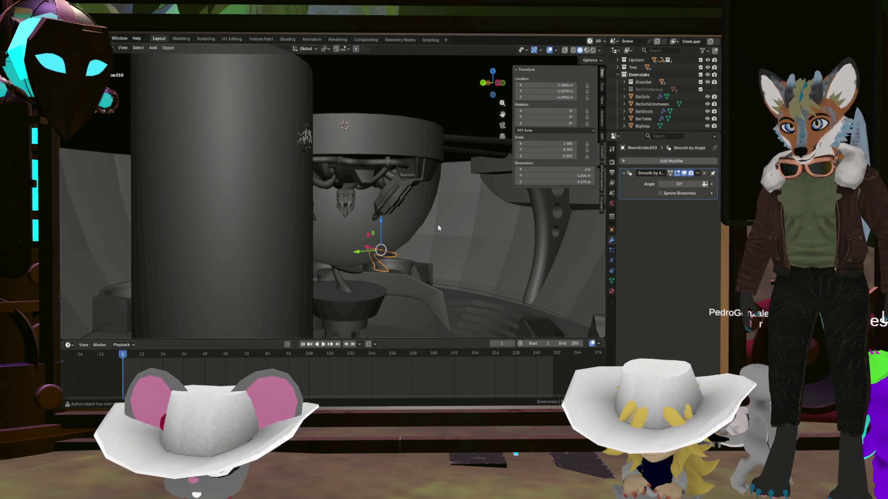
{"action": "mouse_move", "coordinate": [398, 205]}
{"action": "middle_mouse_down"}
{"action": "mouse_move", "coordinate": [383, 148]}
{"action": "mouse_move", "coordinate": [418, 204]}
{"action": "middle_mouse_up"}
- Run Duplicate Linked from the F3 search and place the linked table copy near the bowl
{"action": "key", "text": "F3"}
{"action": "type", "text": "linke"}
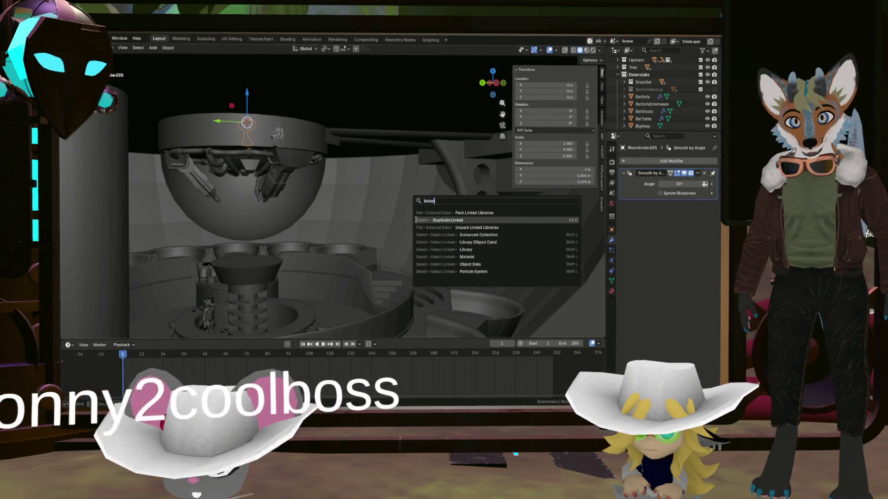
{"action": "left_click", "coordinate": [444, 220]}
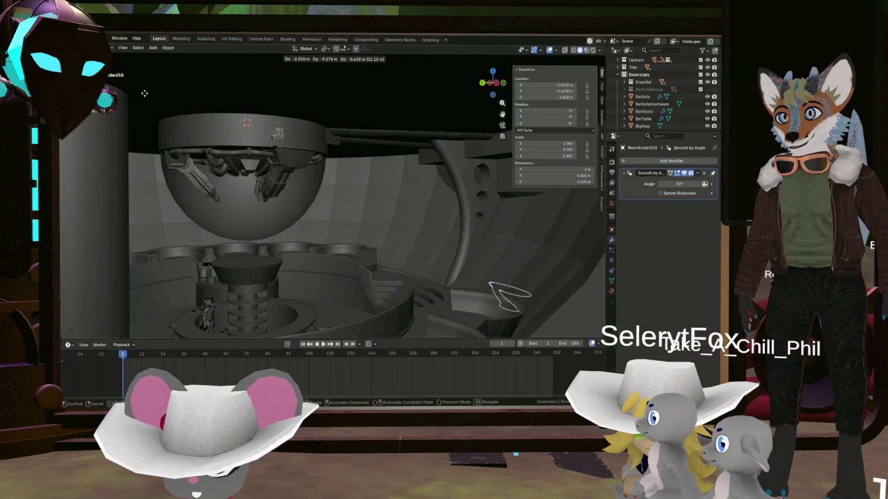
{"action": "left_click", "coordinate": [430, 267]}
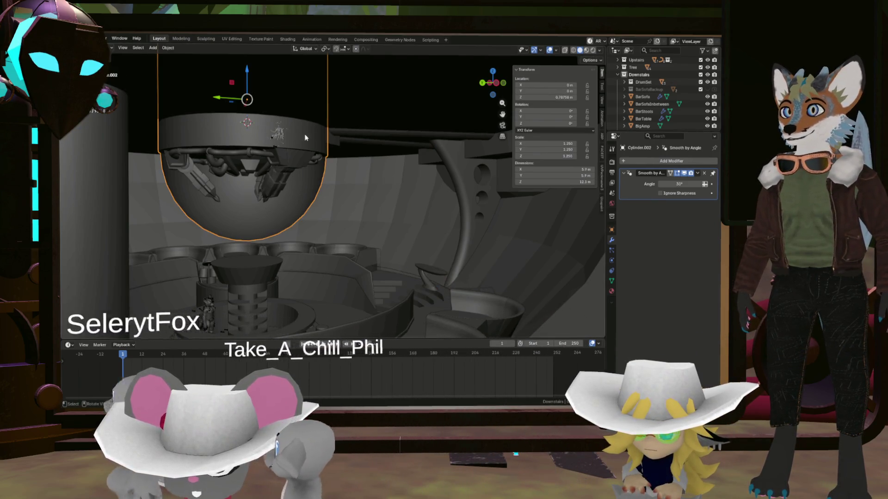
{"action": "mouse_move", "coordinate": [390, 221]}
{"action": "middle_mouse_down"}
{"action": "mouse_move", "coordinate": [368, 191]}
{"action": "mouse_move", "coordinate": [476, 200]}
{"action": "middle_mouse_up"}
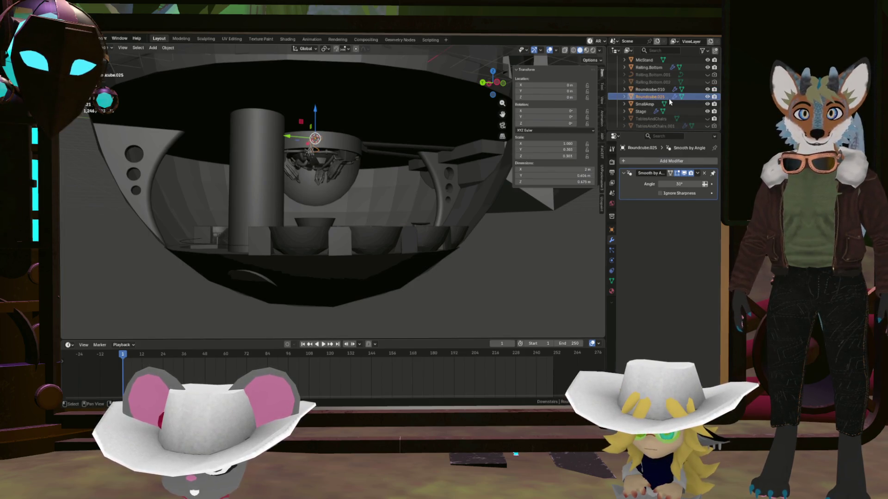
- Select Roundcube.010 in the Outliner and enter Edit Mode on its mesh
{"action": "left_click", "coordinate": [652, 90]}
{"action": "mouse_move", "coordinate": [416, 209]}
{"action": "middle_mouse_down"}
{"action": "mouse_move", "coordinate": [391, 190]}
{"action": "mouse_move", "coordinate": [398, 174]}
{"action": "mouse_move", "coordinate": [440, 203]}
{"action": "mouse_move", "coordinate": [465, 201]}
{"action": "middle_mouse_up"}
{"action": "key", "text": "Tab"}
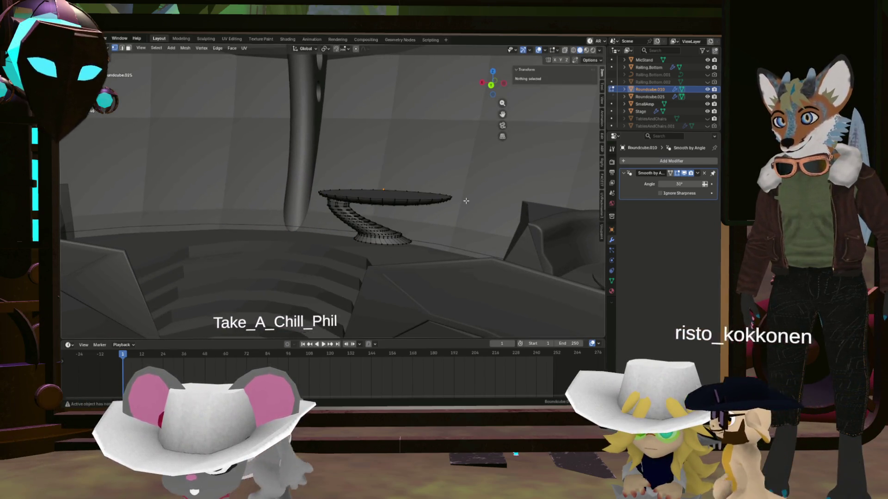
- Select all the table's geometry and scale the mesh up to about 1.23
{"action": "key", "text": "a"}
{"action": "key", "text": "s"}
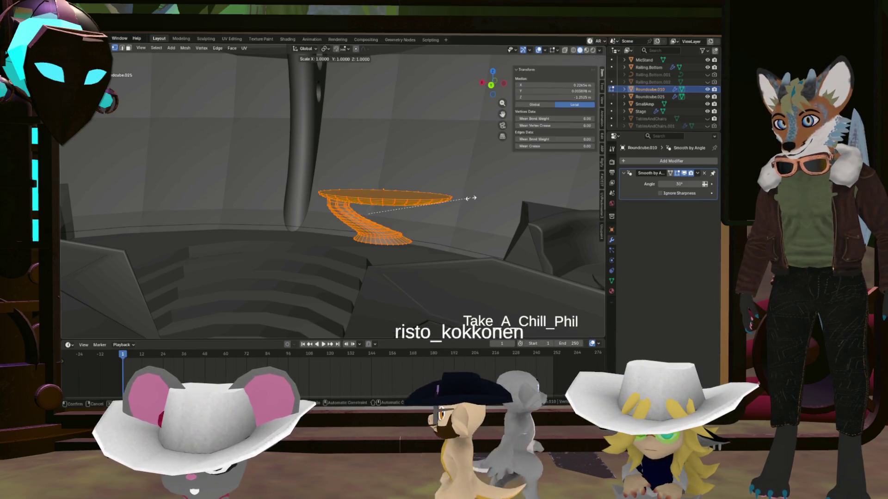
{"action": "left_click", "coordinate": [486, 194]}
{"action": "mouse_move", "coordinate": [485, 195]}
{"action": "middle_mouse_down"}
{"action": "mouse_move", "coordinate": [503, 224]}
{"action": "mouse_move", "coordinate": [477, 202]}
{"action": "middle_mouse_up"}
{"action": "scroll", "coordinate": [370, 148], "scroll_direction": "up", "scroll_amount": 3}
{"action": "mouse_move", "coordinate": [371, 148]}
{"action": "middle_mouse_down"}
{"action": "mouse_move", "coordinate": [368, 175]}
{"action": "mouse_move", "coordinate": [353, 178]}
{"action": "middle_mouse_up"}
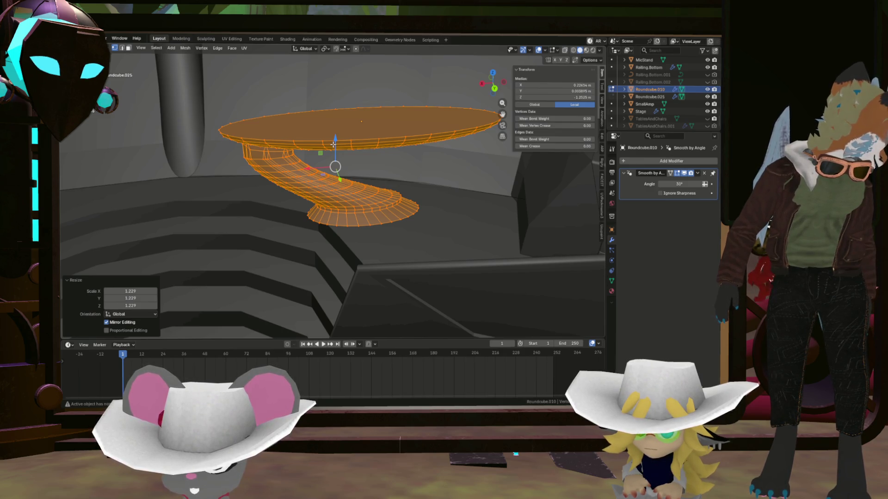
{"action": "mouse_move", "coordinate": [341, 148]}
{"action": "middle_mouse_down"}
{"action": "mouse_move", "coordinate": [405, 204]}
{"action": "mouse_move", "coordinate": [388, 190]}
{"action": "mouse_move", "coordinate": [433, 185]}
{"action": "mouse_move", "coordinate": [359, 199]}
{"action": "mouse_move", "coordinate": [398, 203]}
{"action": "mouse_move", "coordinate": [416, 188]}
{"action": "middle_mouse_up"}
{"action": "scroll", "coordinate": [360, 199], "scroll_direction": "down", "scroll_amount": 3}
{"action": "scroll", "coordinate": [359, 199], "scroll_direction": "down", "scroll_amount": 3}
{"action": "scroll", "coordinate": [361, 199], "scroll_direction": "down", "scroll_amount": 3}
{"action": "scroll", "coordinate": [399, 202], "scroll_direction": "up", "scroll_amount": 5}
{"action": "scroll", "coordinate": [408, 203], "scroll_direction": "up", "scroll_amount": 3}
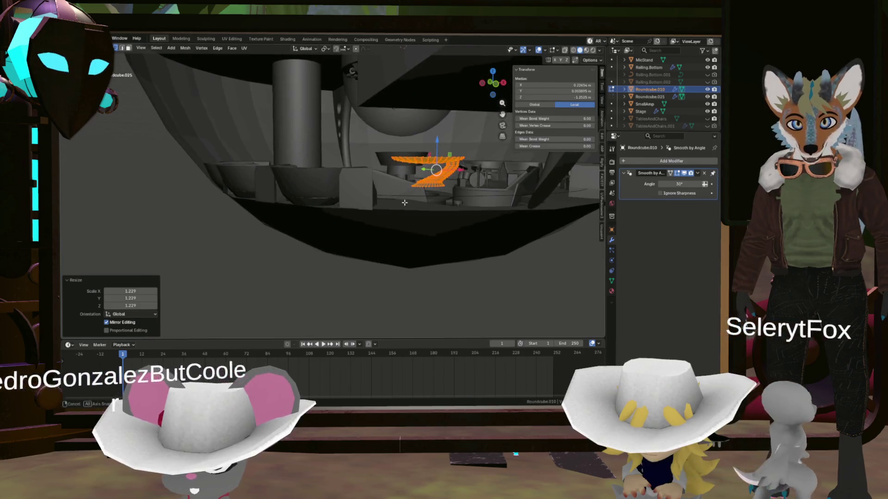
- Lower the whole mesh along Z so the table sits on the floor
{"action": "key", "text": "g"}
{"action": "key", "text": "z"}
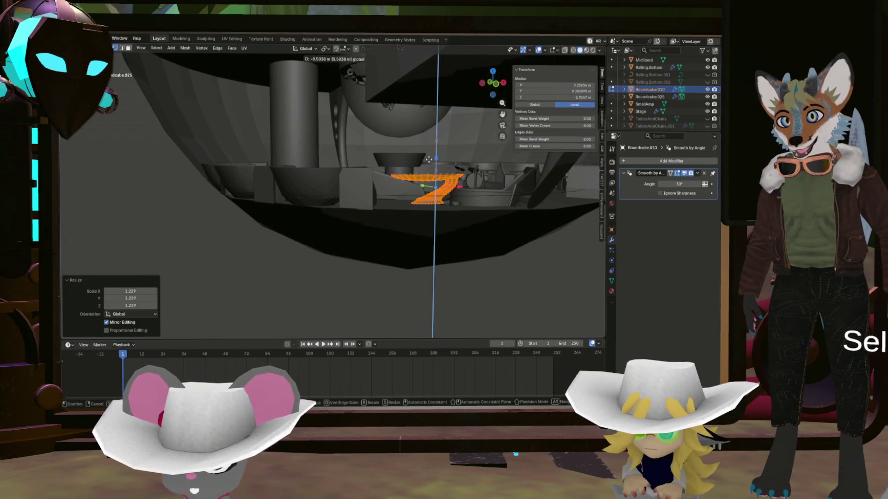
{"action": "left_click", "coordinate": [428, 159]}
{"action": "middle_click_drag", "start_coordinate": [428, 159], "coordinate": [392, 193]}
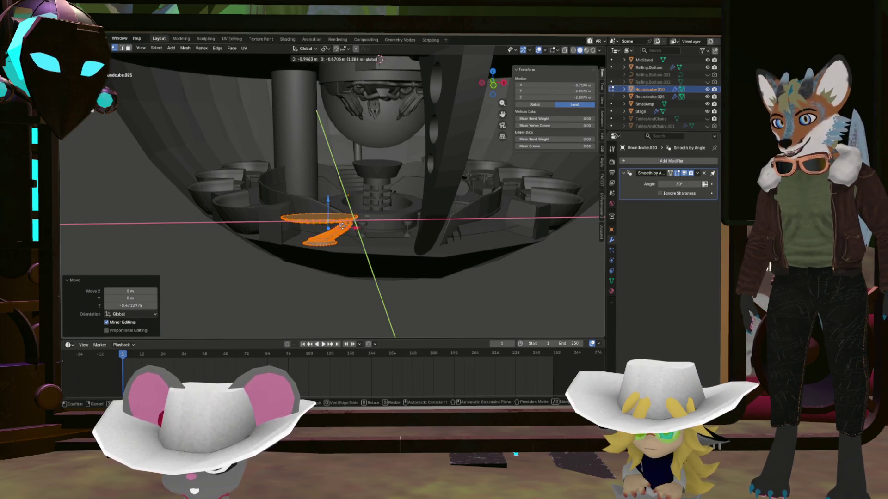
{"action": "middle_click_drag", "start_coordinate": [320, 239], "coordinate": [332, 230]}
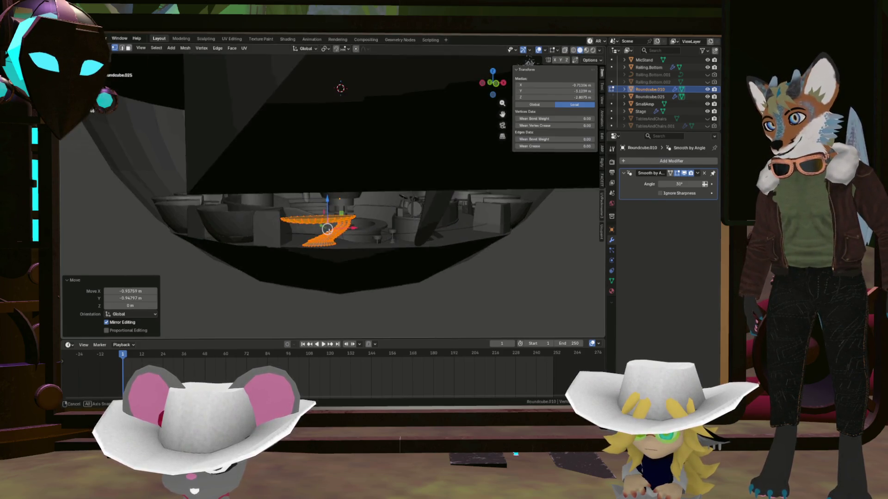
- Toggle out of and back into Edit Mode, reselect all geometry and undo the last change
{"action": "key", "text": "r"}
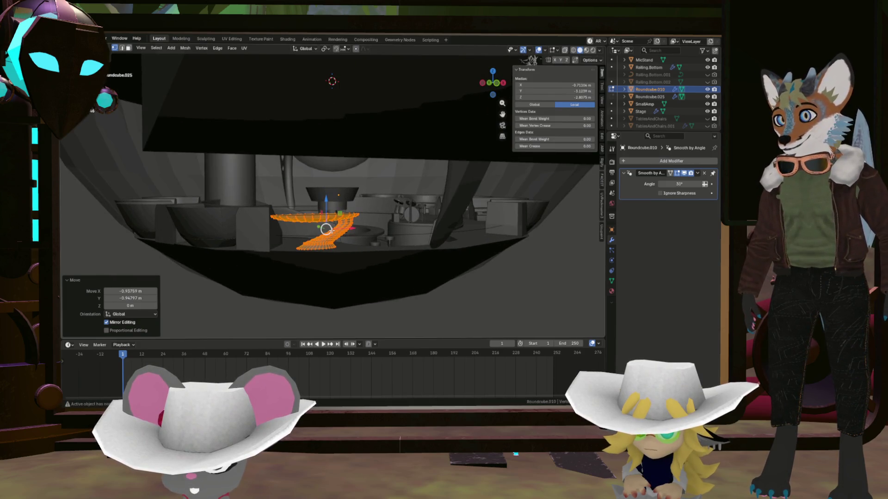
{"action": "key", "text": "Tab"}
{"action": "mouse_move", "coordinate": [341, 228]}
{"action": "middle_mouse_down"}
{"action": "mouse_move", "coordinate": [359, 251]}
{"action": "mouse_move", "coordinate": [315, 226]}
{"action": "mouse_move", "coordinate": [341, 236]}
{"action": "middle_mouse_up"}
{"action": "key", "text": "Tab"}
{"action": "key", "text": "a"}
{"action": "key", "text": "ctrl+z"}
{"action": "middle_click_drag", "start_coordinate": [341, 238], "coordinate": [333, 214]}
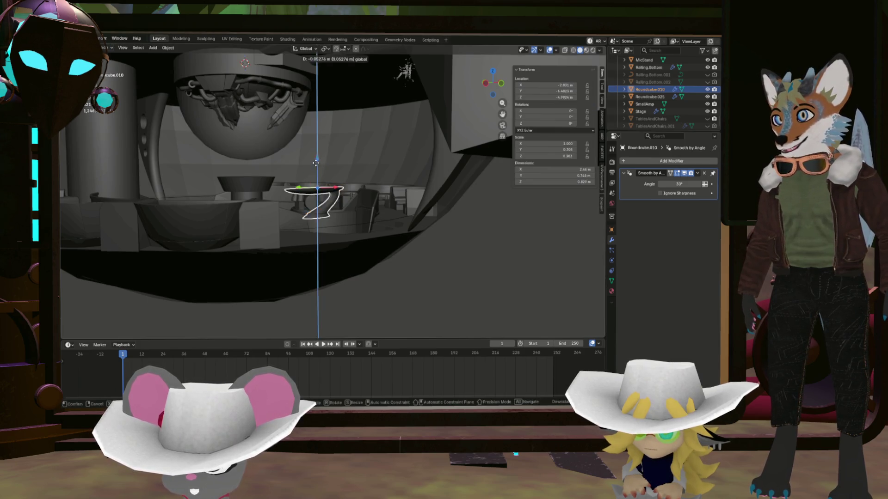
- Confirm the table's vertical move and rotate it around to face the stepped area
{"action": "left_click", "coordinate": [314, 174]}
{"action": "mouse_move", "coordinate": [314, 174]}
{"action": "middle_mouse_down"}
{"action": "mouse_move", "coordinate": [318, 192]}
{"action": "mouse_move", "coordinate": [420, 276]}
{"action": "mouse_move", "coordinate": [332, 216]}
{"action": "mouse_move", "coordinate": [325, 163]}
{"action": "middle_mouse_up"}
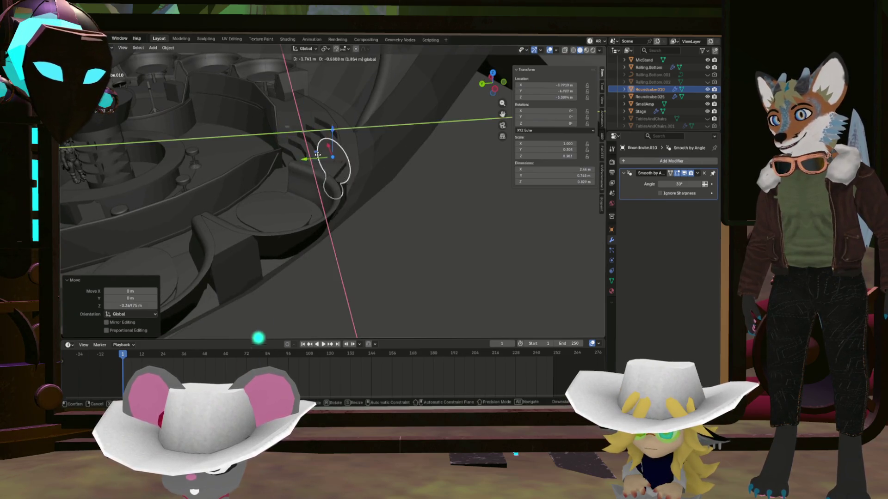
{"action": "middle_click_drag", "start_coordinate": [363, 171], "coordinate": [334, 169]}
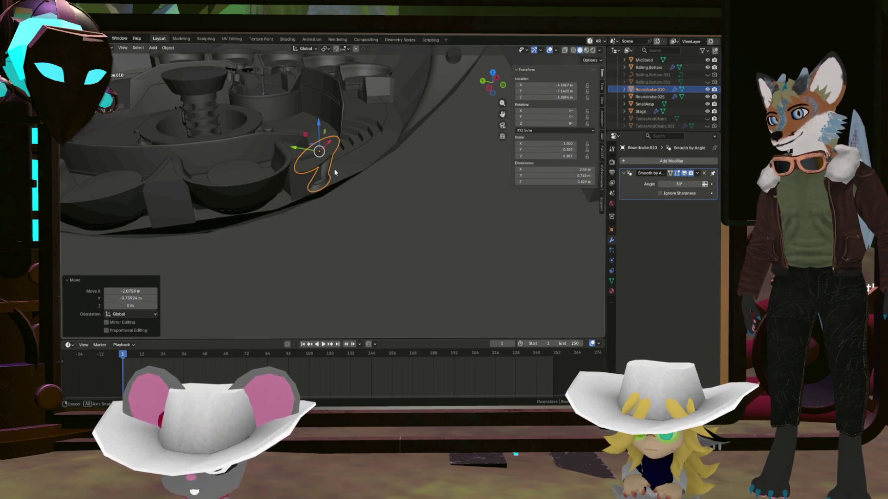
{"action": "key", "text": "r"}
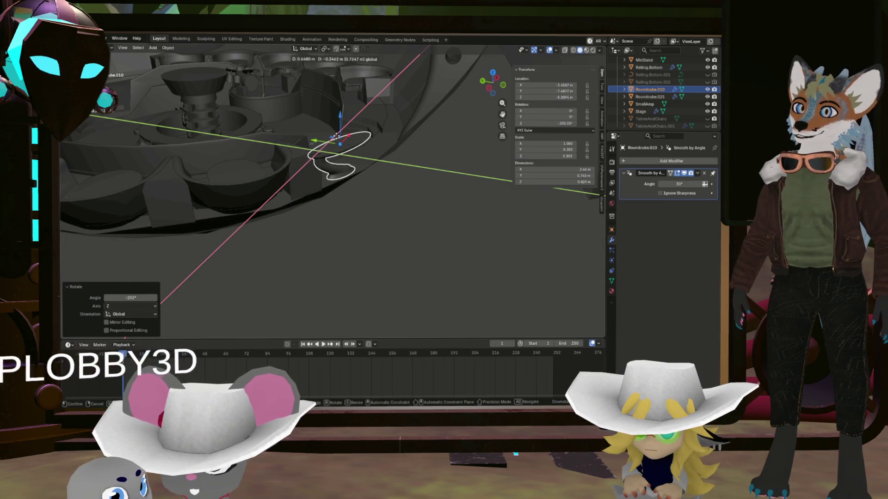
{"action": "left_click", "coordinate": [335, 134]}
{"action": "middle_click_drag", "start_coordinate": [336, 134], "coordinate": [300, 154]}
{"action": "scroll", "coordinate": [308, 157], "scroll_direction": "up", "scroll_amount": 3}
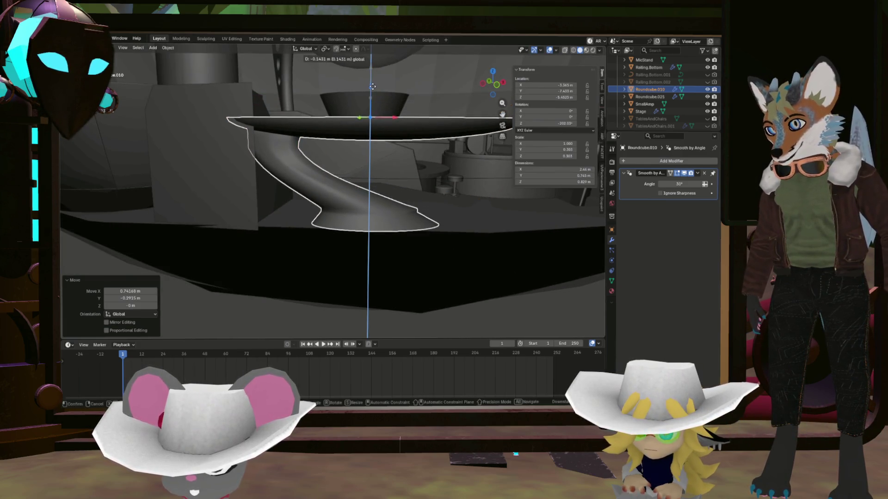
{"action": "mouse_move", "coordinate": [354, 121]}
{"action": "middle_mouse_down"}
{"action": "mouse_move", "coordinate": [385, 215]}
{"action": "mouse_move", "coordinate": [440, 245]}
{"action": "middle_mouse_up"}
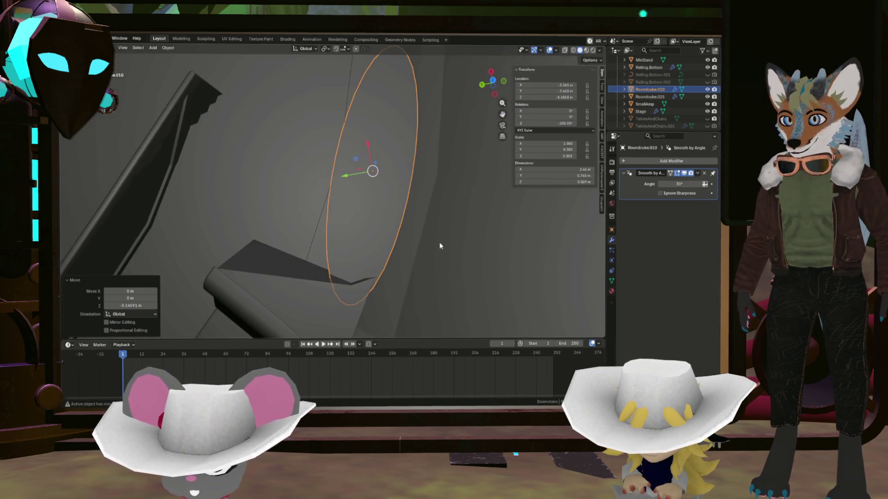
- Slide the table a short way across the floor plane into its new spot
{"action": "key", "text": "g"}
{"action": "key", "text": "shift+z"}
{"action": "left_click", "coordinate": [355, 134]}
{"action": "mouse_move", "coordinate": [355, 135]}
{"action": "middle_mouse_down"}
{"action": "mouse_move", "coordinate": [251, 101]}
{"action": "mouse_move", "coordinate": [185, 109]}
{"action": "mouse_move", "coordinate": [154, 131]}
{"action": "mouse_move", "coordinate": [138, 175]}
{"action": "mouse_move", "coordinate": [150, 119]}
{"action": "mouse_move", "coordinate": [328, 214]}
{"action": "middle_mouse_up"}
{"action": "scroll", "coordinate": [328, 214], "scroll_direction": "down", "scroll_amount": 5}
{"action": "scroll", "coordinate": [318, 216], "scroll_direction": "down", "scroll_amount": 2}
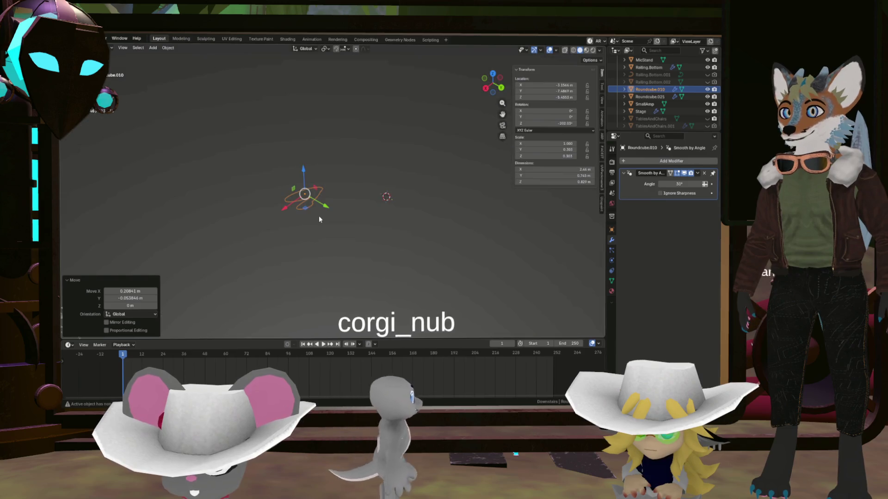
{"action": "scroll", "coordinate": [320, 219], "scroll_direction": "up", "scroll_amount": 5}
{"action": "scroll", "coordinate": [319, 219], "scroll_direction": "up", "scroll_amount": 3}
{"action": "mouse_move", "coordinate": [319, 219]}
{"action": "middle_mouse_down"}
{"action": "mouse_move", "coordinate": [357, 247]}
{"action": "mouse_move", "coordinate": [306, 271]}
{"action": "mouse_move", "coordinate": [337, 242]}
{"action": "mouse_move", "coordinate": [368, 257]}
{"action": "middle_mouse_up"}
{"action": "scroll", "coordinate": [357, 246], "scroll_direction": "up", "scroll_amount": 5}
{"action": "scroll", "coordinate": [357, 247], "scroll_direction": "up", "scroll_amount": 3}
{"action": "scroll", "coordinate": [345, 261], "scroll_direction": "down", "scroll_amount": 5}
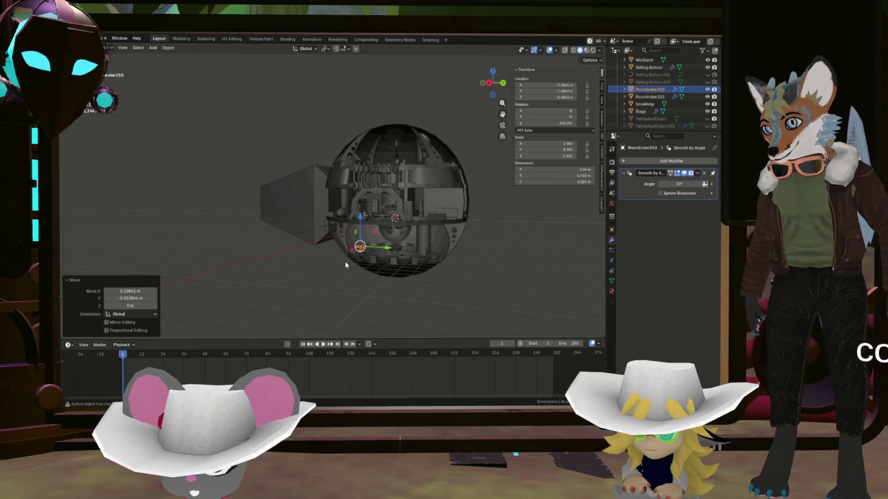
{"action": "left_click_drag", "start_coordinate": [482, 253], "coordinate": [480, 254]}
{"action": "scroll", "coordinate": [360, 252], "scroll_direction": "up", "scroll_amount": 3}
{"action": "scroll", "coordinate": [359, 252], "scroll_direction": "up", "scroll_amount": 3}
{"action": "left_click_drag", "start_coordinate": [333, 269], "coordinate": [348, 255]}
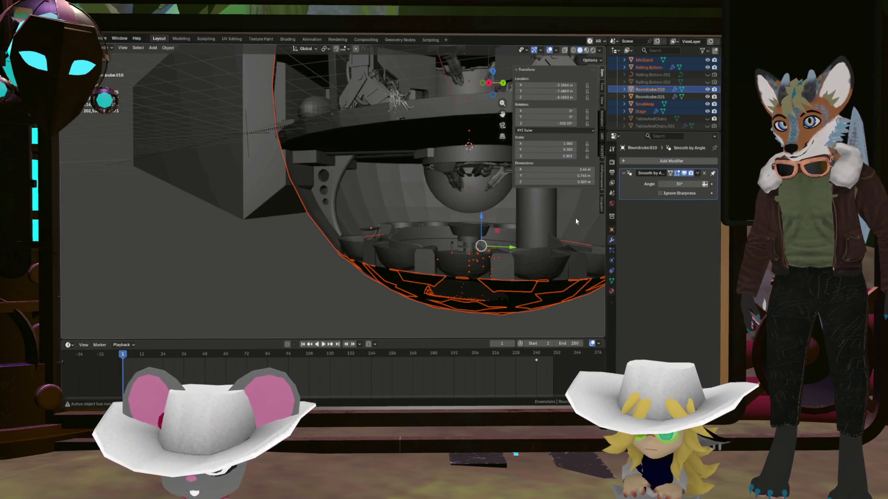
{"action": "left_click", "coordinate": [567, 250]}
{"action": "scroll", "coordinate": [565, 248], "scroll_direction": "down", "scroll_amount": 5}
{"action": "scroll", "coordinate": [565, 248], "scroll_direction": "up", "scroll_amount": 3}
{"action": "mouse_move", "coordinate": [565, 247]}
{"action": "middle_mouse_down"}
{"action": "mouse_move", "coordinate": [274, 298]}
{"action": "mouse_move", "coordinate": [365, 219]}
{"action": "mouse_move", "coordinate": [356, 186]}
{"action": "mouse_move", "coordinate": [348, 197]}
{"action": "middle_mouse_up"}
{"action": "scroll", "coordinate": [365, 219], "scroll_direction": "up", "scroll_amount": 5}
{"action": "left_click", "coordinate": [360, 187]}
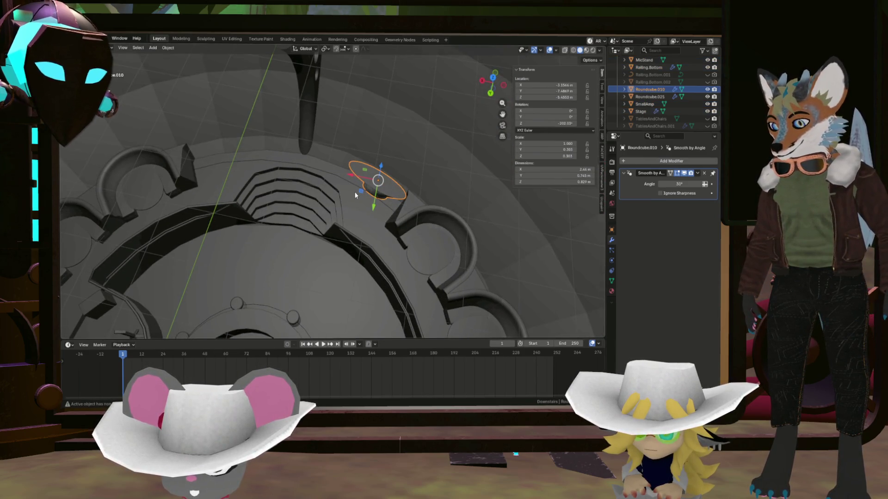
- Make a linked duplicate of the table, drop it at a new spot and start turning it
{"action": "key", "text": "F3"}
{"action": "left_click", "coordinate": [370, 207]}
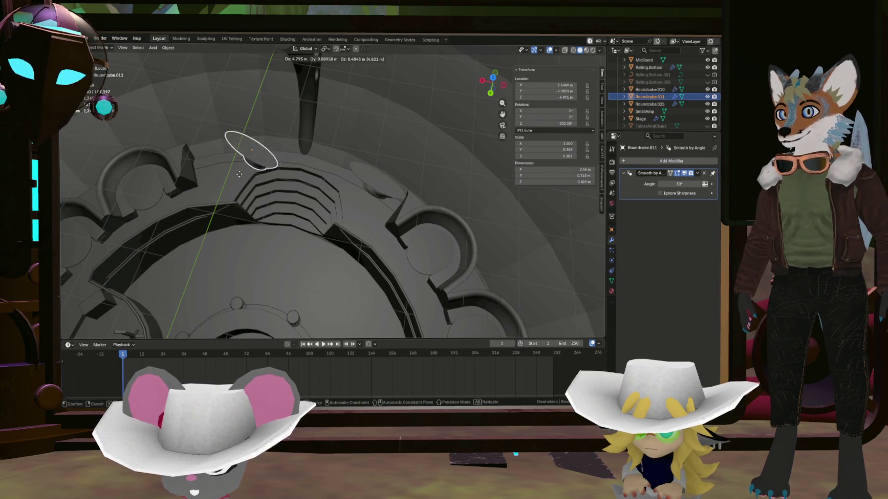
{"action": "left_click", "coordinate": [196, 181]}
{"action": "mouse_move", "coordinate": [195, 181]}
{"action": "middle_mouse_down"}
{"action": "mouse_move", "coordinate": [294, 181]}
{"action": "mouse_move", "coordinate": [311, 171]}
{"action": "middle_mouse_up"}
{"action": "key", "text": "r"}
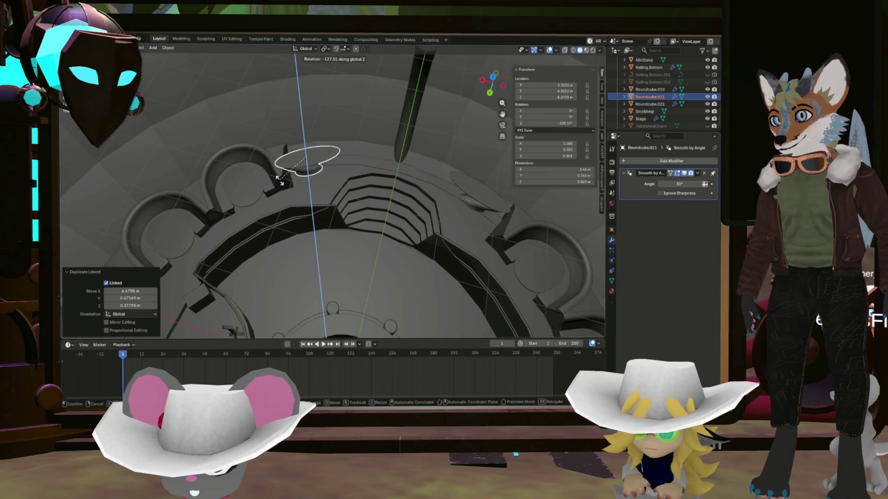
{"action": "middle_click_drag", "start_coordinate": [355, 197], "coordinate": [319, 216]}
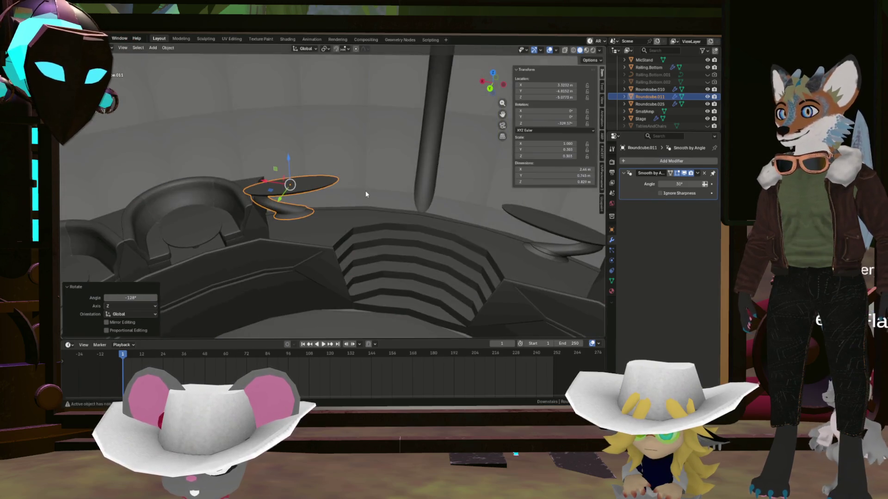
- Slide the copy across the floor plane and lower it along Z to floor level
{"action": "key", "text": "g"}
{"action": "key", "text": "shift+z"}
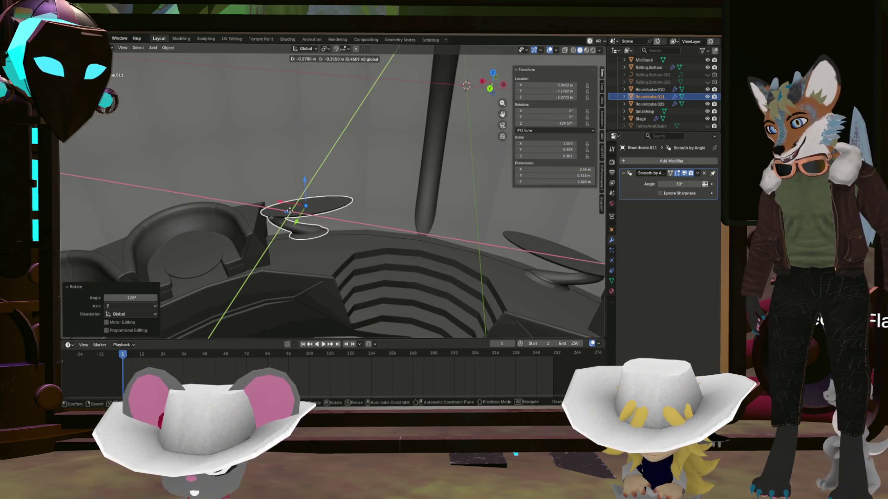
{"action": "left_click", "coordinate": [286, 212]}
{"action": "middle_click_drag", "start_coordinate": [286, 212], "coordinate": [281, 210]}
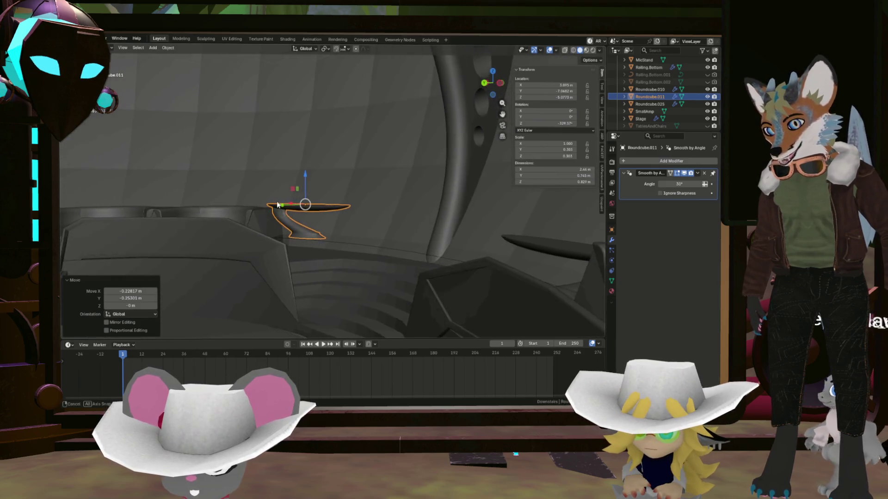
{"action": "key", "text": "g"}
{"action": "key", "text": "z"}
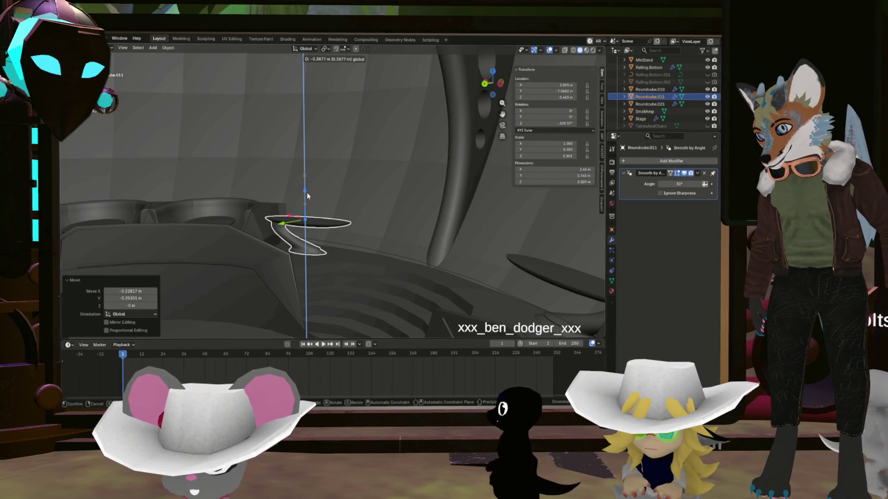
{"action": "left_click", "coordinate": [307, 192]}
{"action": "middle_click_drag", "start_coordinate": [307, 192], "coordinate": [350, 271]}
- Nudge the copy along the floor and turn it about six degrees around the vertical axis
{"action": "key", "text": "g"}
{"action": "key", "text": "shift+z"}
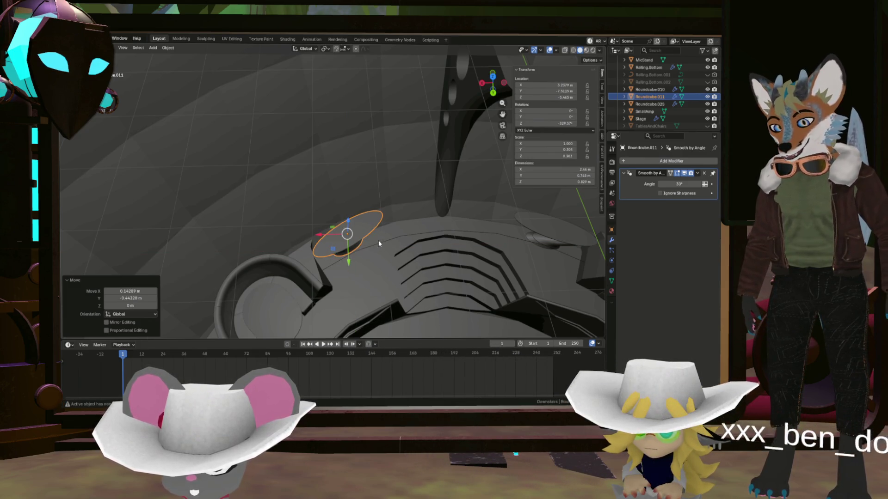
{"action": "key", "text": "r"}
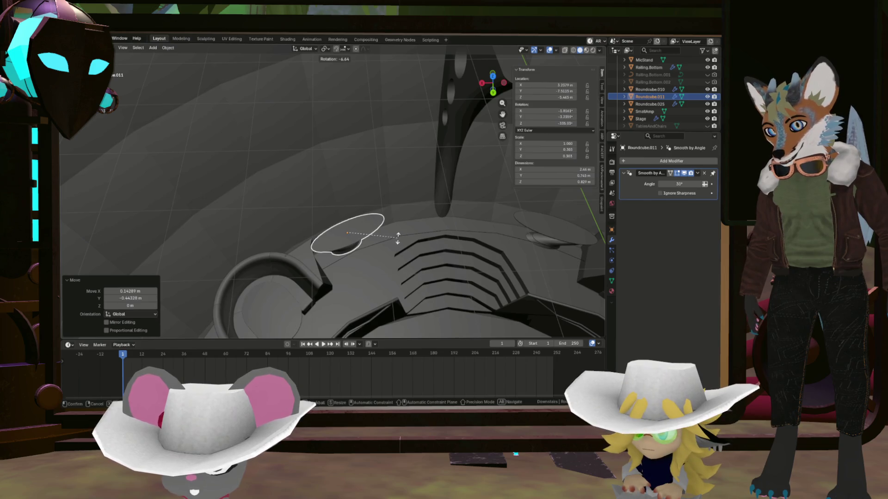
{"action": "left_click", "coordinate": [397, 237]}
{"action": "mouse_move", "coordinate": [390, 236]}
{"action": "middle_mouse_down"}
{"action": "mouse_move", "coordinate": [396, 242]}
{"action": "mouse_move", "coordinate": [352, 224]}
{"action": "mouse_move", "coordinate": [405, 234]}
{"action": "mouse_move", "coordinate": [318, 225]}
{"action": "mouse_move", "coordinate": [329, 217]}
{"action": "mouse_move", "coordinate": [317, 273]}
{"action": "mouse_move", "coordinate": [295, 197]}
{"action": "mouse_move", "coordinate": [277, 230]}
{"action": "mouse_move", "coordinate": [324, 243]}
{"action": "mouse_move", "coordinate": [423, 242]}
{"action": "mouse_move", "coordinate": [429, 229]}
{"action": "mouse_move", "coordinate": [338, 258]}
{"action": "mouse_move", "coordinate": [346, 226]}
{"action": "mouse_move", "coordinate": [327, 214]}
{"action": "mouse_move", "coordinate": [327, 224]}
{"action": "mouse_move", "coordinate": [418, 209]}
{"action": "mouse_move", "coordinate": [357, 199]}
{"action": "mouse_move", "coordinate": [386, 203]}
{"action": "mouse_move", "coordinate": [365, 257]}
{"action": "mouse_move", "coordinate": [378, 258]}
{"action": "mouse_move", "coordinate": [348, 259]}
{"action": "mouse_move", "coordinate": [323, 224]}
{"action": "mouse_move", "coordinate": [353, 248]}
{"action": "middle_mouse_up"}
{"action": "left_click", "coordinate": [325, 222]}
- Make linked duplicates of both tables, place them on the floor plane, and cancel a Z rotation
{"action": "left_click", "coordinate": [234, 265], "text": "shift"}
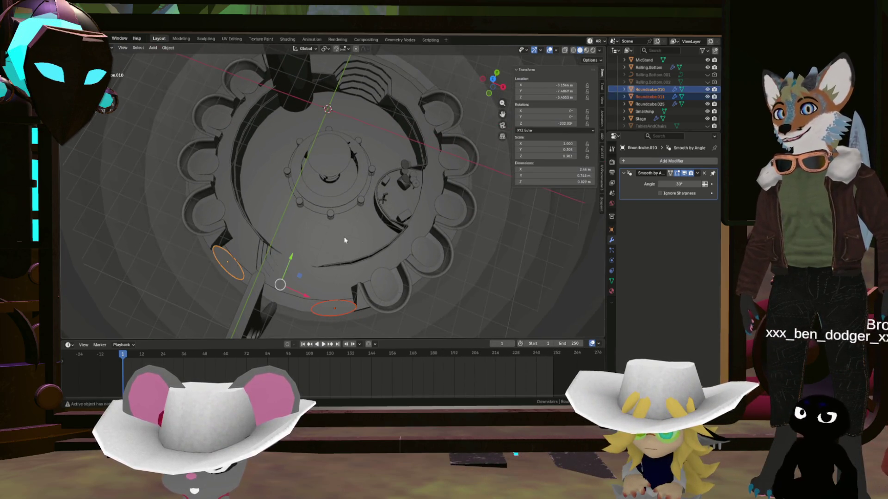
{"action": "key", "text": "F3"}
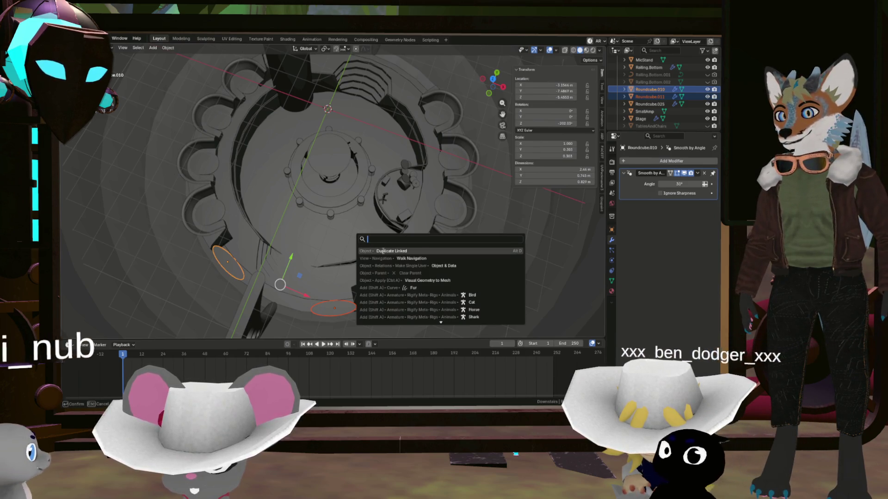
{"action": "left_click", "coordinate": [383, 251]}
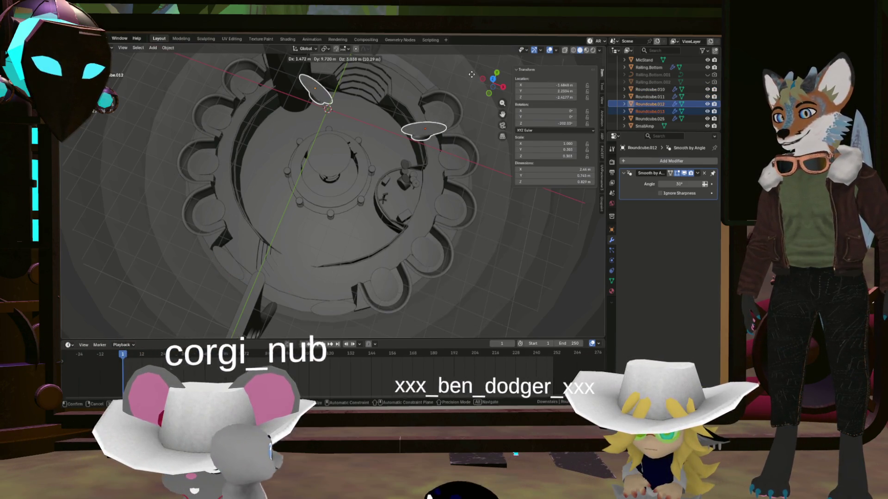
{"action": "key", "text": "shift+z"}
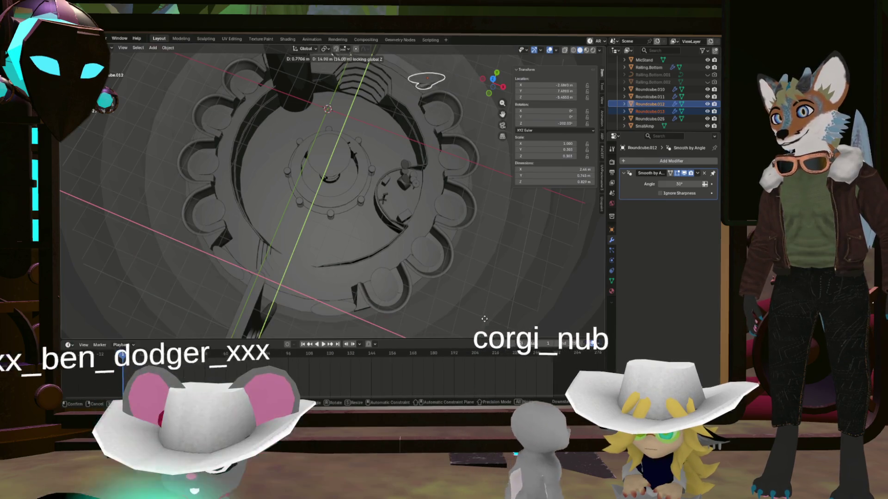
{"action": "left_click", "coordinate": [429, 306]}
{"action": "mouse_move", "coordinate": [428, 306]}
{"action": "middle_mouse_down"}
{"action": "mouse_move", "coordinate": [378, 65]}
{"action": "mouse_move", "coordinate": [367, 136]}
{"action": "middle_mouse_up"}
{"action": "key", "text": "r"}
{"action": "key", "text": "z"}
{"action": "key", "text": "Escape"}
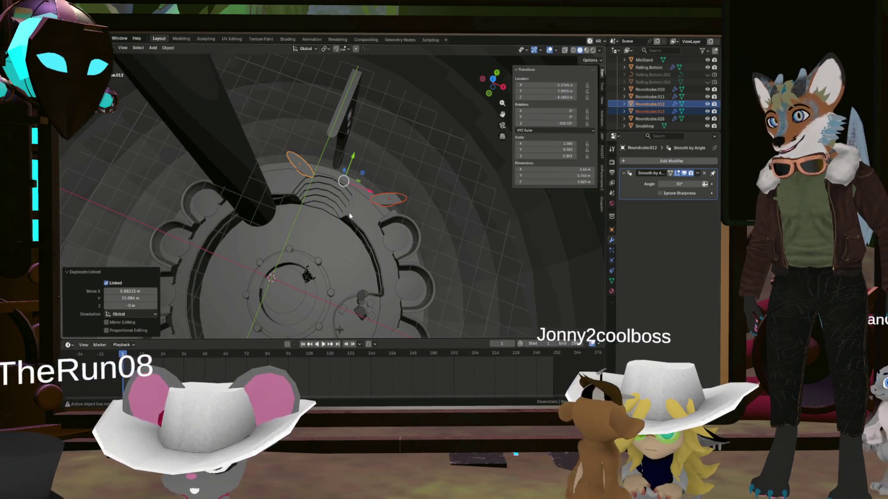
- Duplicate only the second table, abandon the move and delete that unwanted copy
{"action": "left_click", "coordinate": [349, 215]}
{"action": "middle_click_drag", "start_coordinate": [349, 212], "coordinate": [348, 219]}
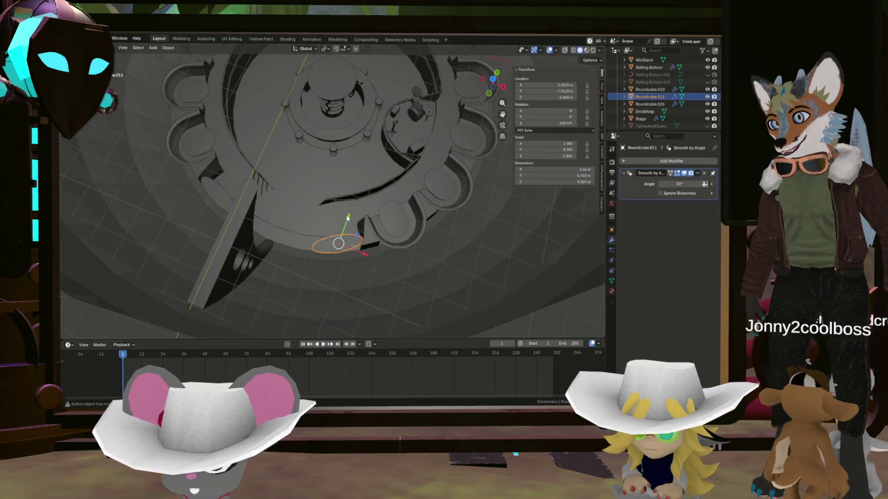
{"action": "key", "text": "F3"}
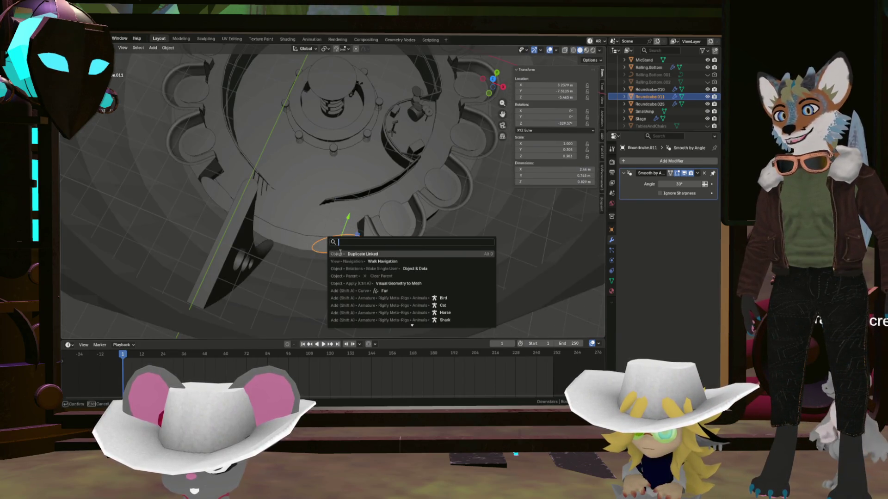
{"action": "key", "text": "Return"}
{"action": "key", "text": "Escape"}
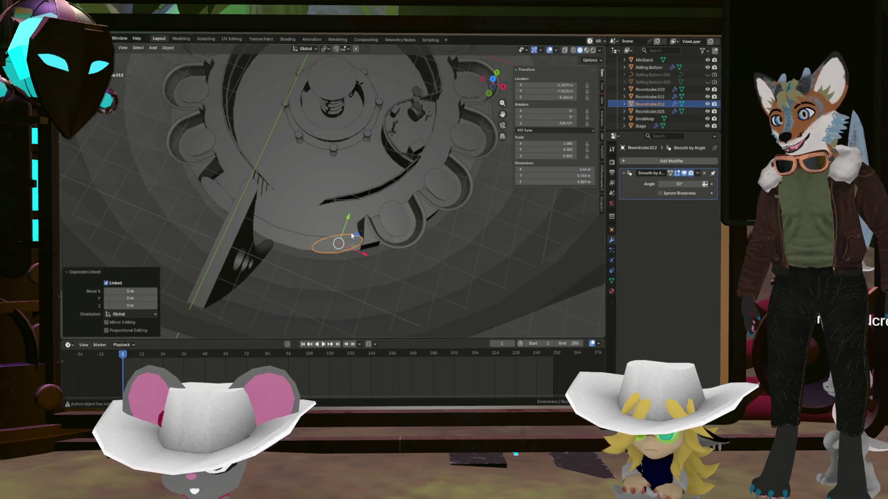
{"action": "middle_click_drag", "start_coordinate": [352, 237], "coordinate": [373, 214]}
{"action": "key", "text": "Delete"}
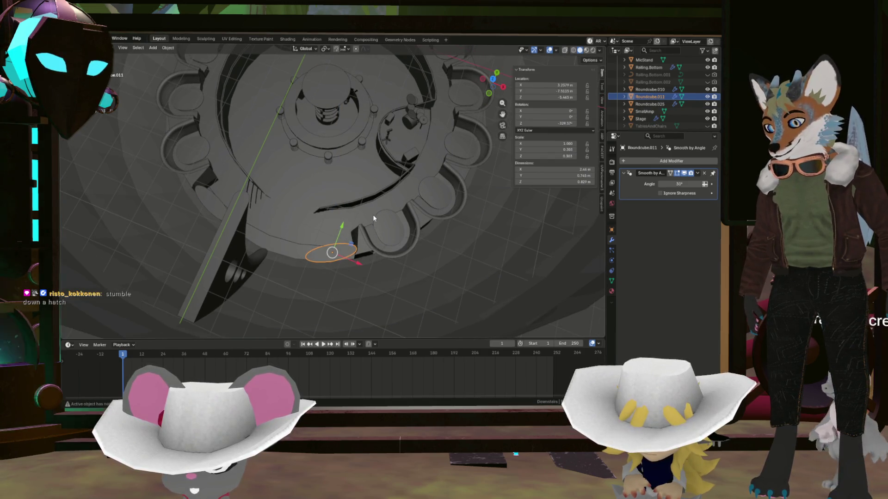
- Make a fresh linked duplicate of the table and slide it into place on the floor plane
{"action": "right_click", "coordinate": [367, 225]}
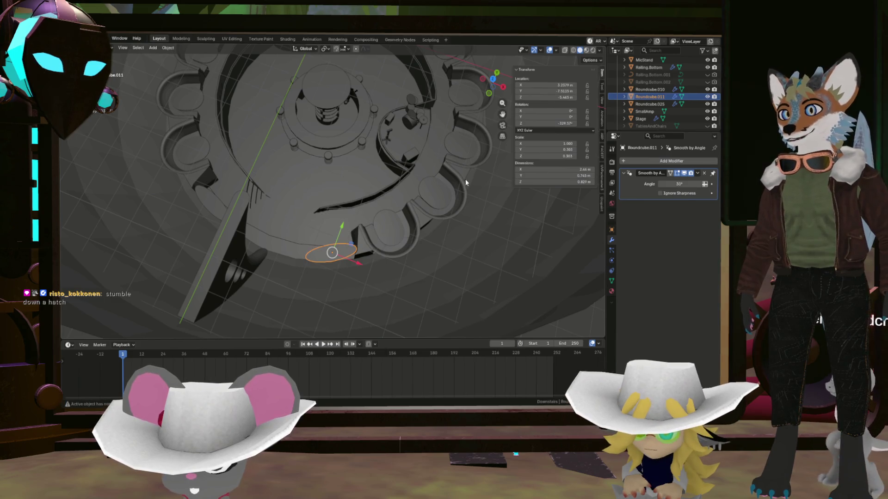
{"action": "key", "text": "F3"}
{"action": "left_click", "coordinate": [387, 242]}
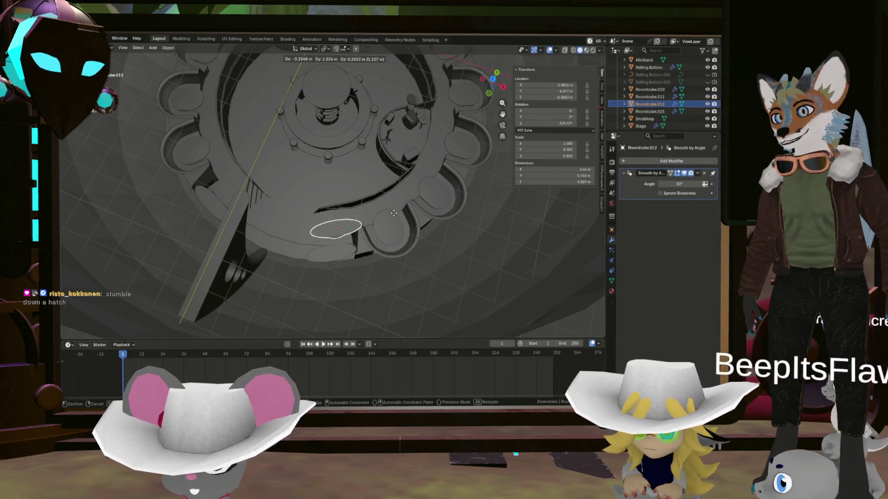
{"action": "left_click", "coordinate": [440, 55]}
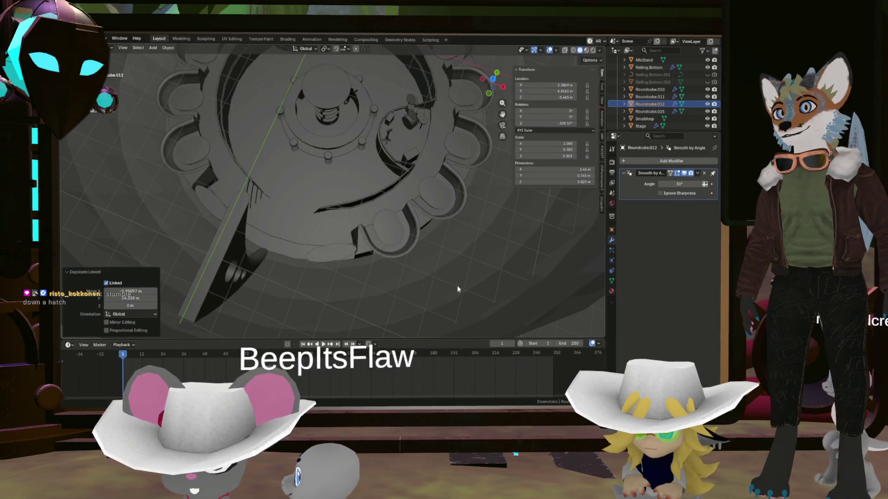
{"action": "key", "text": "KP_Decimal"}
{"action": "middle_click_drag", "start_coordinate": [366, 120], "coordinate": [362, 150]}
{"action": "key", "text": "g"}
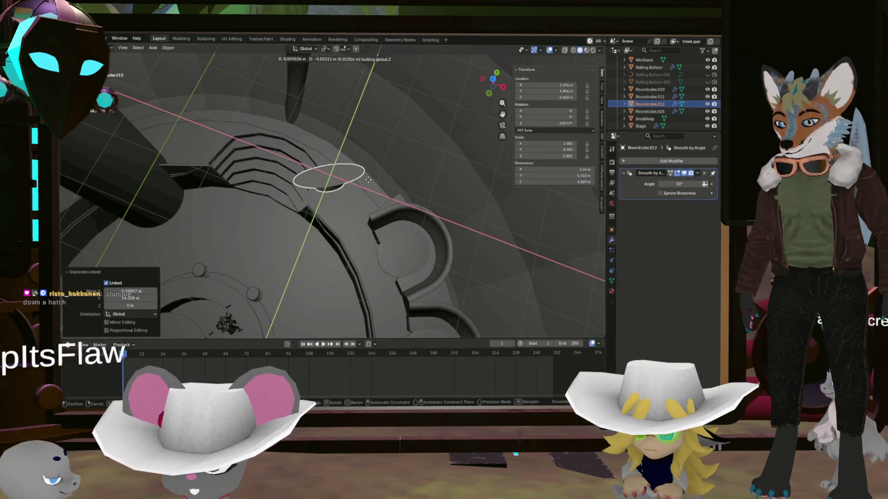
{"action": "key", "text": "shift+z"}
{"action": "left_click", "coordinate": [422, 189]}
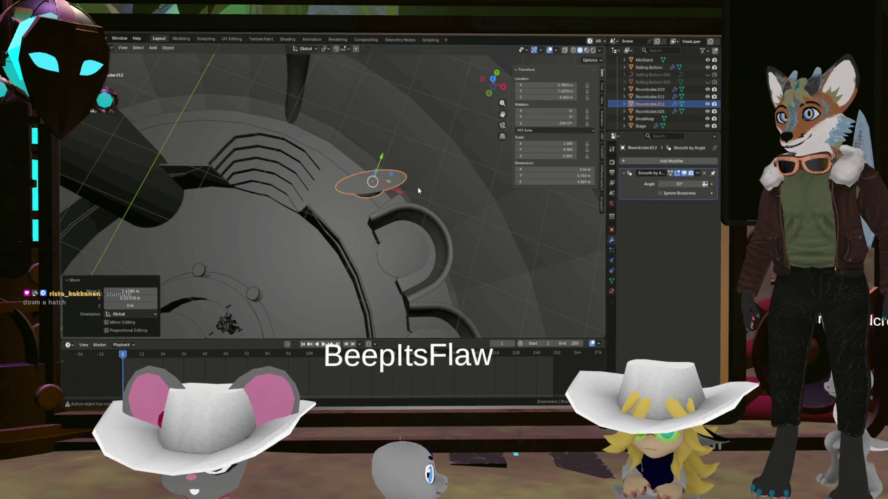
- Turn the new table about the vertical axis and shift it across the floor plane
{"action": "middle_click_drag", "start_coordinate": [417, 187], "coordinate": [403, 159]}
{"action": "key", "text": "r"}
{"action": "key", "text": "z"}
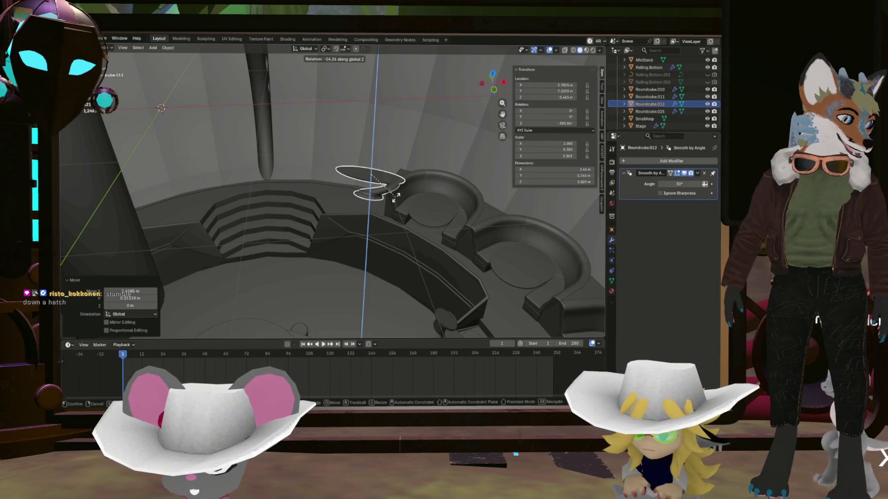
{"action": "left_click", "coordinate": [396, 196]}
{"action": "scroll", "coordinate": [383, 170], "scroll_direction": "up", "scroll_amount": 5}
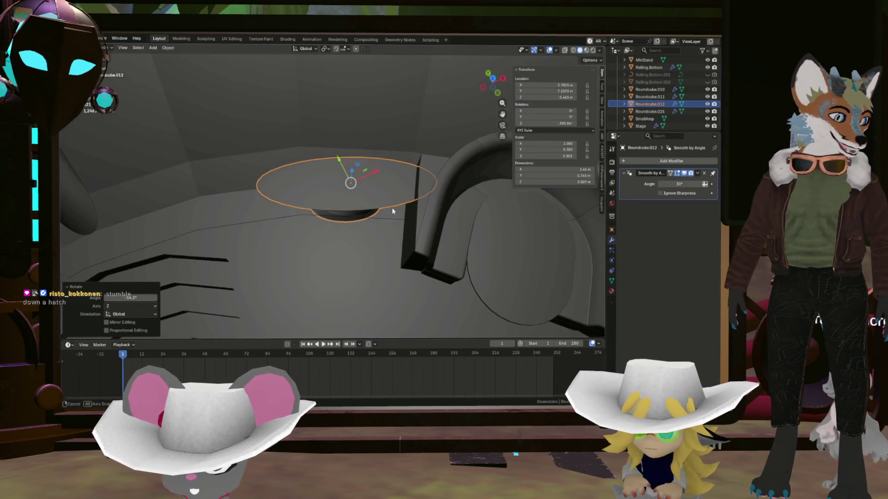
{"action": "key", "text": "g"}
{"action": "key", "text": "shift+z"}
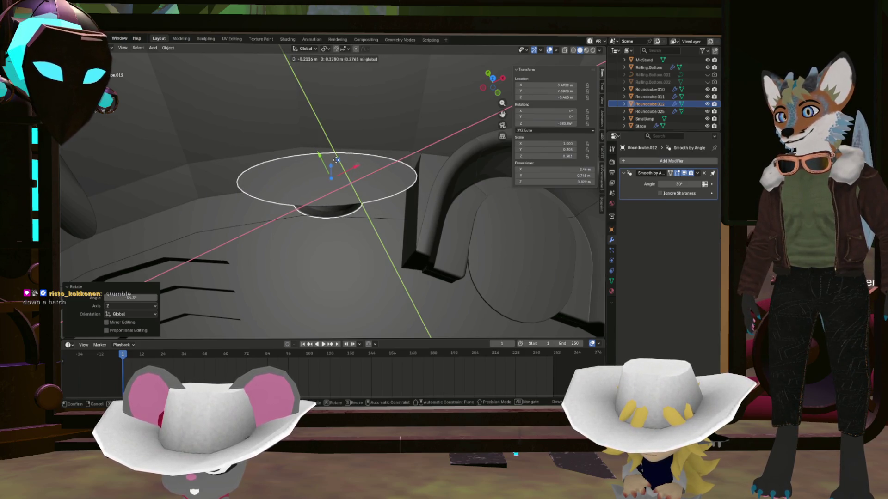
{"action": "left_click", "coordinate": [335, 160]}
- Nudge the table about three centimetres across the floor and inspect its position
{"action": "mouse_move", "coordinate": [335, 160]}
{"action": "middle_mouse_down"}
{"action": "mouse_move", "coordinate": [405, 177]}
{"action": "mouse_move", "coordinate": [316, 201]}
{"action": "mouse_move", "coordinate": [238, 182]}
{"action": "mouse_move", "coordinate": [358, 155]}
{"action": "middle_mouse_up"}
{"action": "left_click_drag", "start_coordinate": [385, 168], "coordinate": [387, 169]}
{"action": "mouse_move", "coordinate": [387, 169]}
{"action": "middle_mouse_down"}
{"action": "mouse_move", "coordinate": [349, 148]}
{"action": "mouse_move", "coordinate": [397, 208]}
{"action": "mouse_move", "coordinate": [312, 176]}
{"action": "mouse_move", "coordinate": [341, 174]}
{"action": "mouse_move", "coordinate": [239, 224]}
{"action": "mouse_move", "coordinate": [151, 214]}
{"action": "mouse_move", "coordinate": [276, 238]}
{"action": "mouse_move", "coordinate": [271, 184]}
{"action": "middle_mouse_up"}
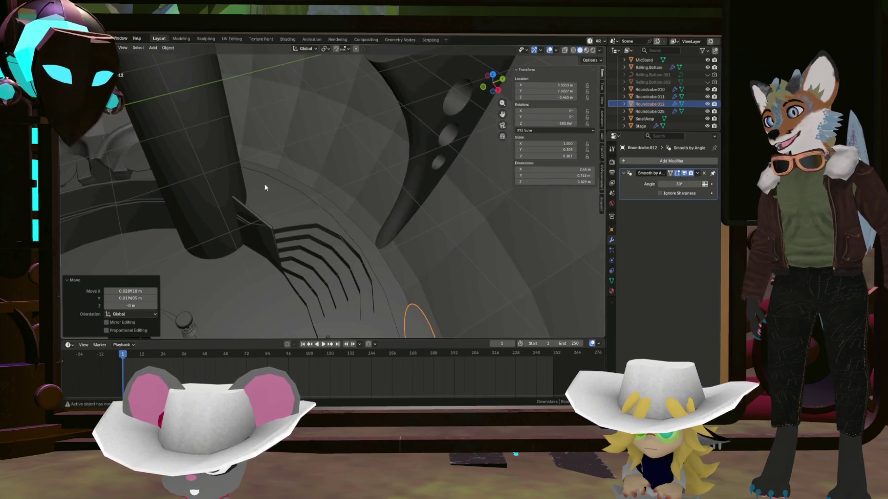
{"action": "scroll", "coordinate": [302, 173], "scroll_direction": "down", "scroll_amount": 3}
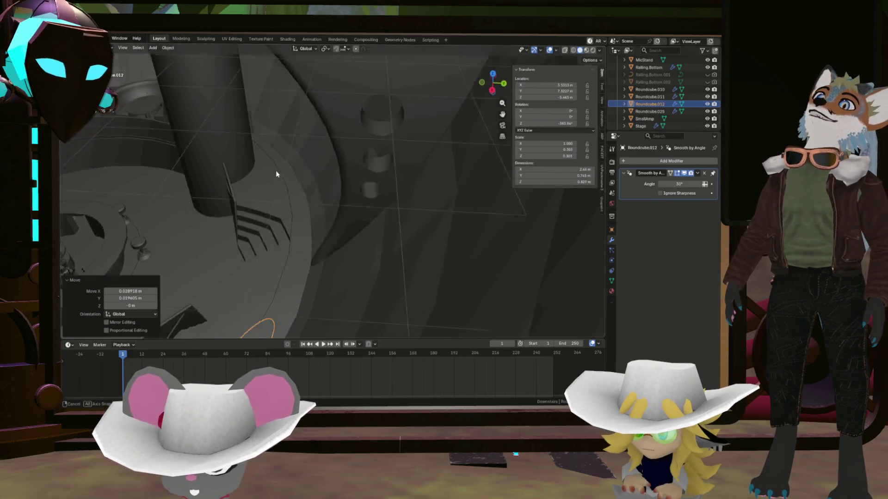
{"action": "scroll", "coordinate": [275, 169], "scroll_direction": "down", "scroll_amount": 5}
{"action": "mouse_move", "coordinate": [280, 177]}
{"action": "middle_mouse_down"}
{"action": "mouse_move", "coordinate": [283, 188]}
{"action": "mouse_move", "coordinate": [260, 203]}
{"action": "mouse_move", "coordinate": [325, 233]}
{"action": "mouse_move", "coordinate": [287, 299]}
{"action": "middle_mouse_up"}
{"action": "scroll", "coordinate": [278, 242], "scroll_direction": "down", "scroll_amount": 3}
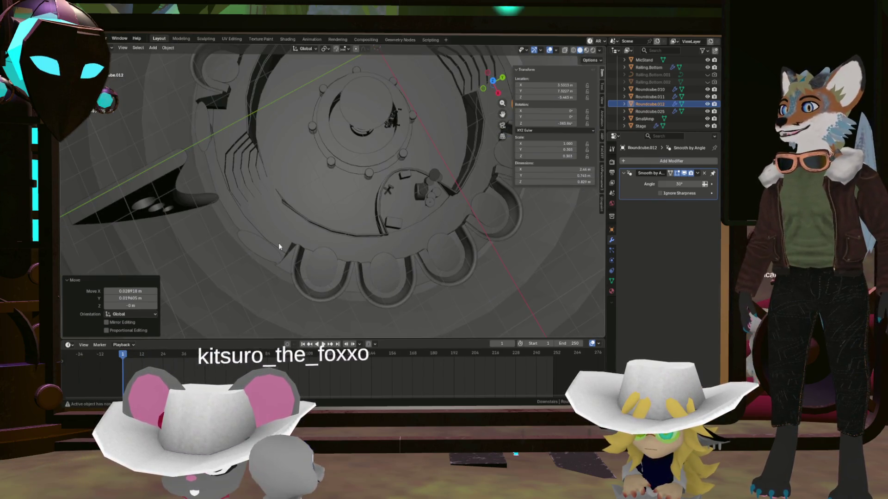
{"action": "scroll", "coordinate": [267, 234], "scroll_direction": "down", "scroll_amount": 3}
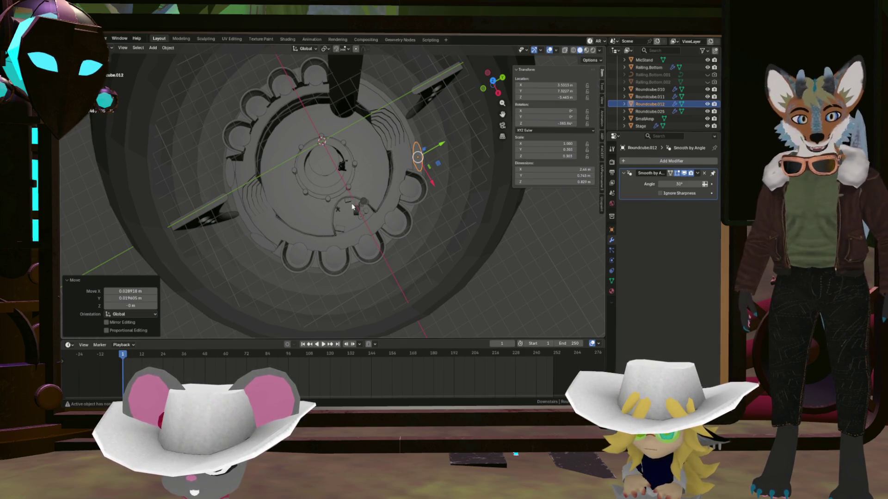
- Inspect the table from above and the side, nudge it slightly along Z, and enter Edit Mode
{"action": "mouse_move", "coordinate": [406, 233]}
{"action": "middle_mouse_down"}
{"action": "mouse_move", "coordinate": [418, 216]}
{"action": "mouse_move", "coordinate": [391, 217]}
{"action": "mouse_move", "coordinate": [378, 173]}
{"action": "middle_mouse_up"}
{"action": "scroll", "coordinate": [378, 174], "scroll_direction": "up", "scroll_amount": 5}
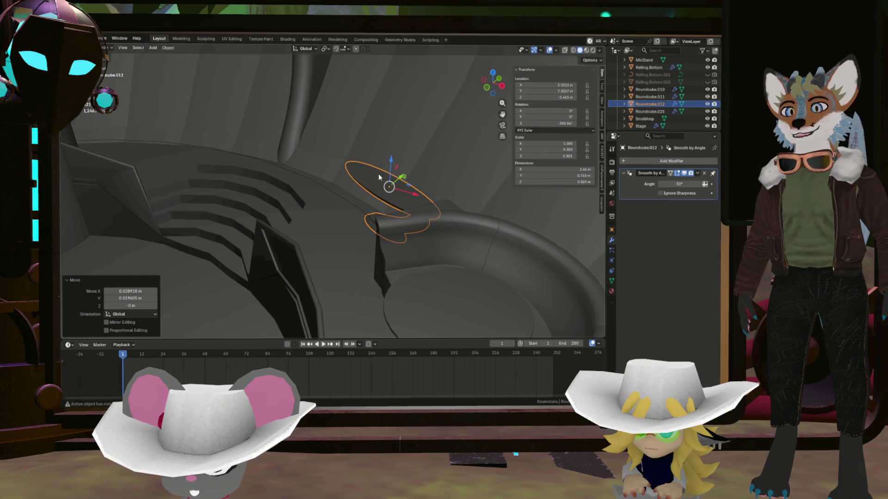
{"action": "scroll", "coordinate": [439, 179], "scroll_direction": "up", "scroll_amount": 1}
{"action": "scroll", "coordinate": [422, 201], "scroll_direction": "up", "scroll_amount": 2}
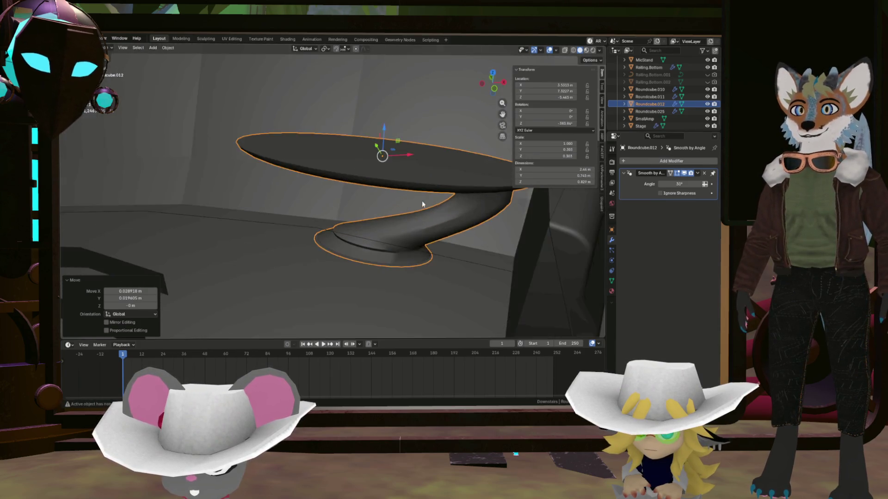
{"action": "scroll", "coordinate": [421, 200], "scroll_direction": "up", "scroll_amount": 2}
{"action": "scroll", "coordinate": [390, 196], "scroll_direction": "up", "scroll_amount": 2}
{"action": "middle_click_drag", "start_coordinate": [390, 196], "coordinate": [437, 213]}
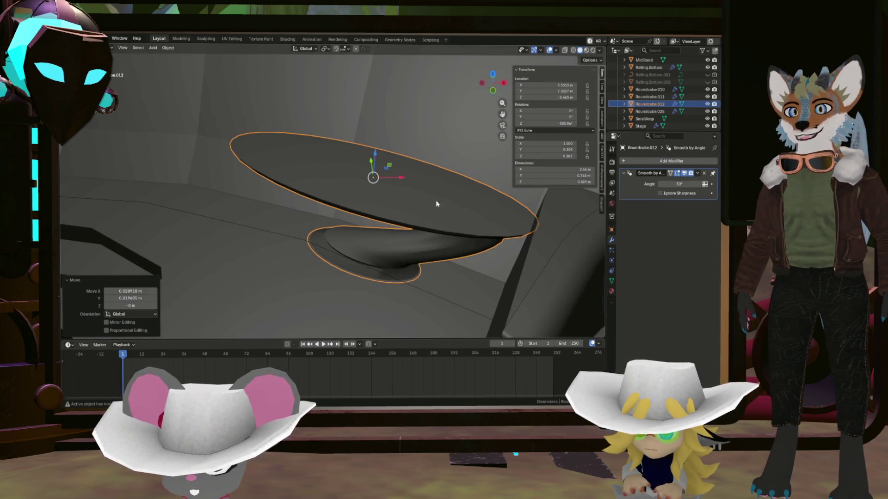
{"action": "mouse_move", "coordinate": [357, 225]}
{"action": "middle_mouse_down"}
{"action": "mouse_move", "coordinate": [417, 208]}
{"action": "mouse_move", "coordinate": [405, 243]}
{"action": "middle_mouse_up"}
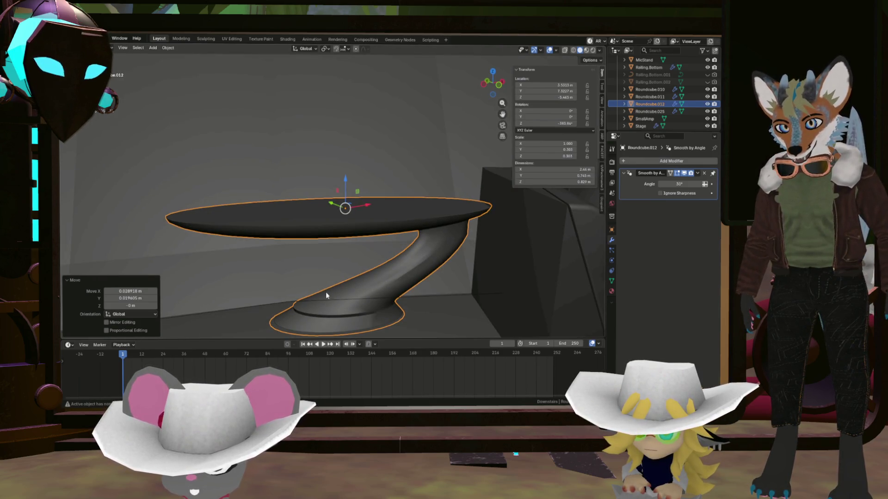
{"action": "scroll", "coordinate": [361, 282], "scroll_direction": "down", "scroll_amount": 3}
{"action": "mouse_move", "coordinate": [284, 278]}
{"action": "middle_mouse_down"}
{"action": "mouse_move", "coordinate": [310, 258]}
{"action": "mouse_move", "coordinate": [342, 260]}
{"action": "mouse_move", "coordinate": [290, 284]}
{"action": "mouse_move", "coordinate": [391, 240]}
{"action": "middle_mouse_up"}
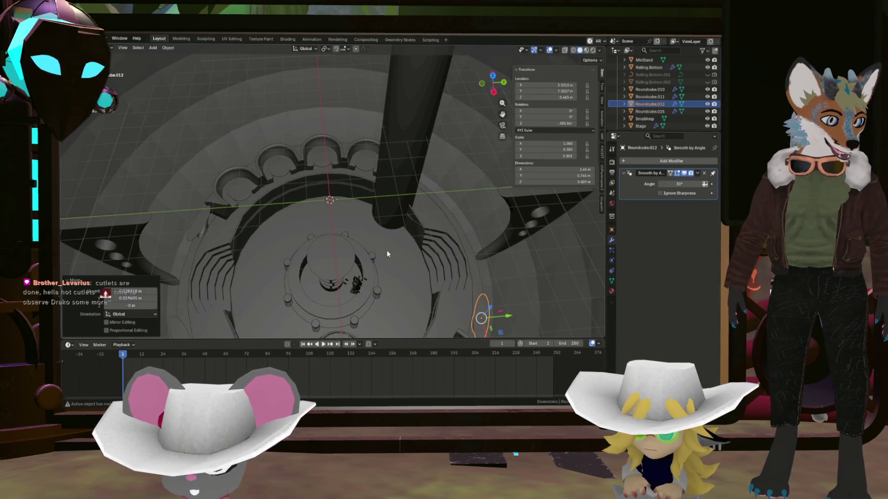
{"action": "mouse_move", "coordinate": [454, 244]}
{"action": "middle_mouse_down"}
{"action": "mouse_move", "coordinate": [442, 199]}
{"action": "mouse_move", "coordinate": [480, 219]}
{"action": "mouse_move", "coordinate": [473, 266]}
{"action": "mouse_move", "coordinate": [492, 254]}
{"action": "middle_mouse_up"}
{"action": "scroll", "coordinate": [479, 219], "scroll_direction": "up", "scroll_amount": 5}
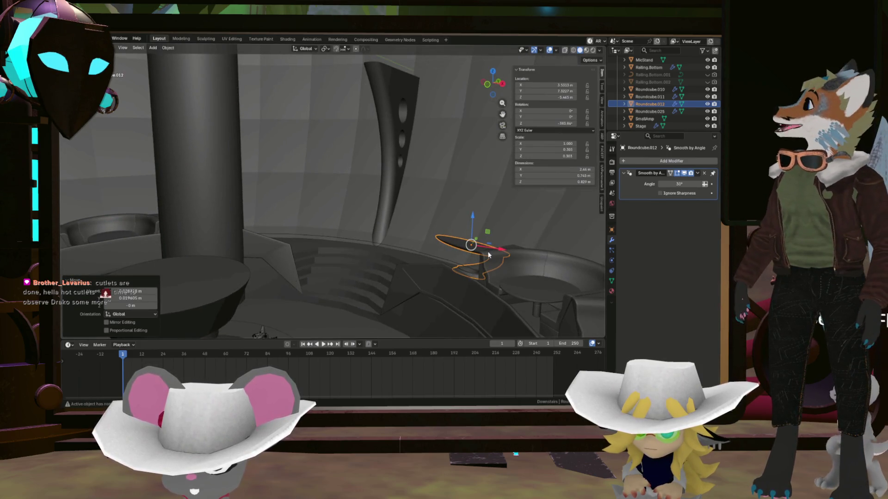
{"action": "mouse_move", "coordinate": [487, 251]}
{"action": "middle_mouse_down"}
{"action": "mouse_move", "coordinate": [486, 260]}
{"action": "mouse_move", "coordinate": [488, 253]}
{"action": "mouse_move", "coordinate": [501, 265]}
{"action": "mouse_move", "coordinate": [499, 253]}
{"action": "middle_mouse_up"}
{"action": "scroll", "coordinate": [486, 260], "scroll_direction": "up", "scroll_amount": 3}
{"action": "scroll", "coordinate": [489, 253], "scroll_direction": "up", "scroll_amount": 3}
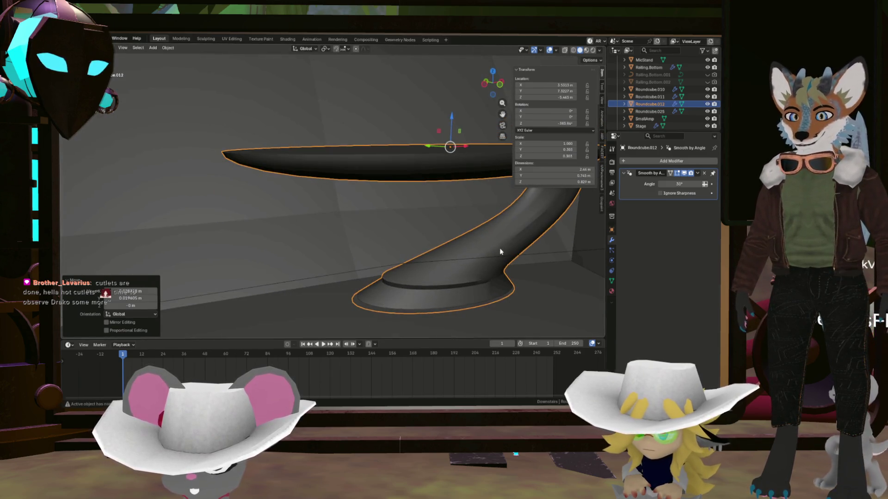
{"action": "left_click_drag", "start_coordinate": [451, 119], "coordinate": [453, 115]}
{"action": "mouse_move", "coordinate": [484, 244]}
{"action": "middle_mouse_down"}
{"action": "mouse_move", "coordinate": [431, 270]}
{"action": "mouse_move", "coordinate": [460, 270]}
{"action": "middle_mouse_up"}
{"action": "key", "text": "Tab"}
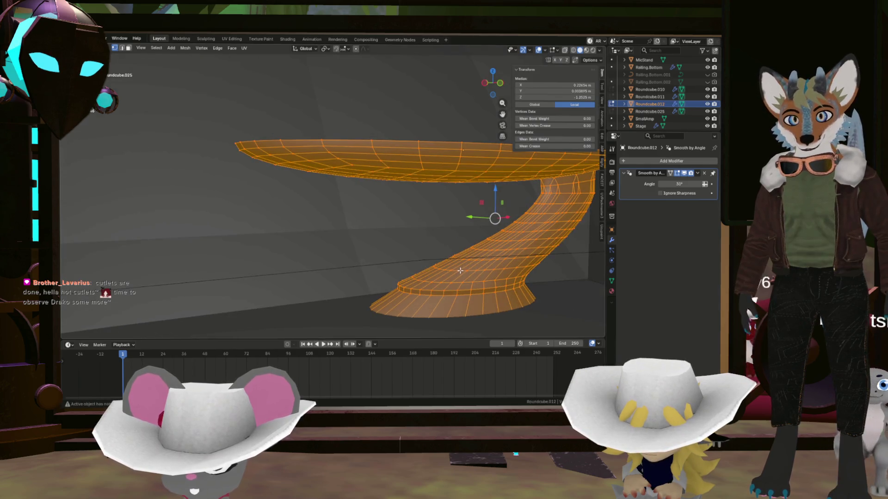
{"action": "scroll", "coordinate": [468, 269], "scroll_direction": "down", "scroll_amount": 1}
{"action": "scroll", "coordinate": [469, 270], "scroll_direction": "down", "scroll_amount": 4}
- Add a UV sphere to the mesh, move it, then undo the addition
{"action": "key", "text": "shift+a"}
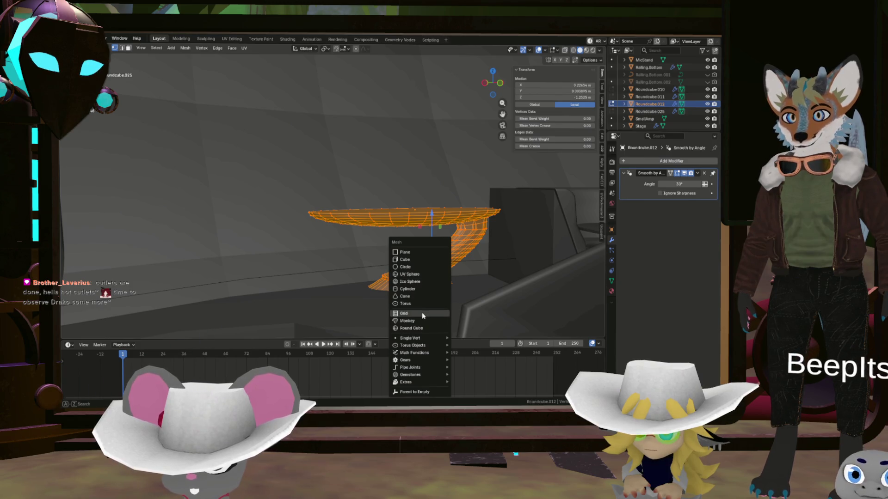
{"action": "left_click", "coordinate": [426, 275]}
{"action": "mouse_move", "coordinate": [426, 275]}
{"action": "middle_mouse_down"}
{"action": "mouse_move", "coordinate": [502, 284]}
{"action": "mouse_move", "coordinate": [491, 229]}
{"action": "mouse_move", "coordinate": [409, 194]}
{"action": "middle_mouse_up"}
{"action": "key", "text": "g"}
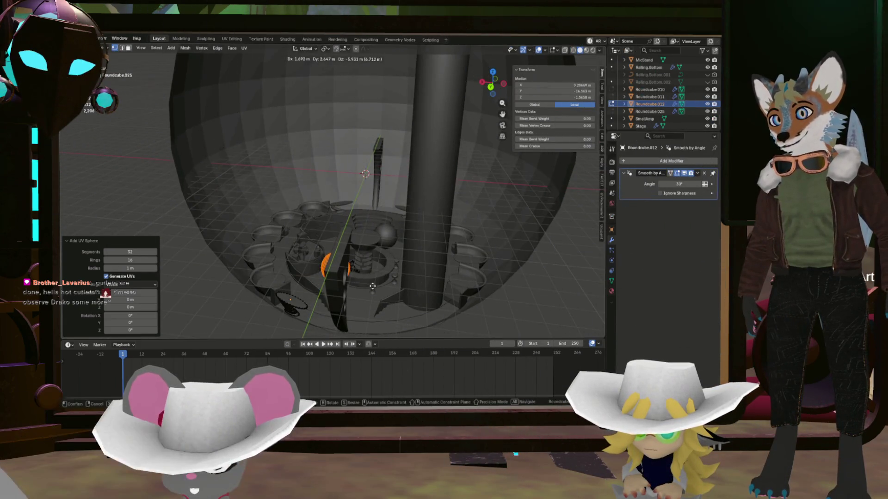
{"action": "left_click", "coordinate": [356, 290]}
{"action": "mouse_move", "coordinate": [356, 290]}
{"action": "middle_mouse_down"}
{"action": "mouse_move", "coordinate": [359, 239]}
{"action": "mouse_move", "coordinate": [278, 230]}
{"action": "mouse_move", "coordinate": [241, 287]}
{"action": "mouse_move", "coordinate": [317, 266]}
{"action": "mouse_move", "coordinate": [371, 262]}
{"action": "middle_mouse_up"}
{"action": "key", "text": "ctrl+z"}
{"action": "key", "text": "ctrl+z"}
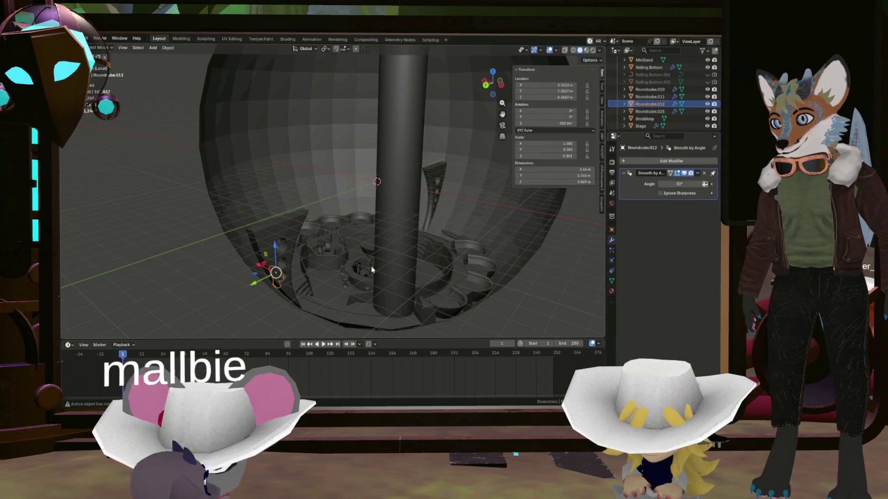
- Add a UV sphere again in Edit Mode with 16 segments and 8 rings
{"action": "key", "text": "Tab"}
{"action": "scroll", "coordinate": [373, 271], "scroll_direction": "up", "scroll_amount": 3}
{"action": "scroll", "coordinate": [368, 267], "scroll_direction": "up", "scroll_amount": 3}
{"action": "key", "text": "shift+a"}
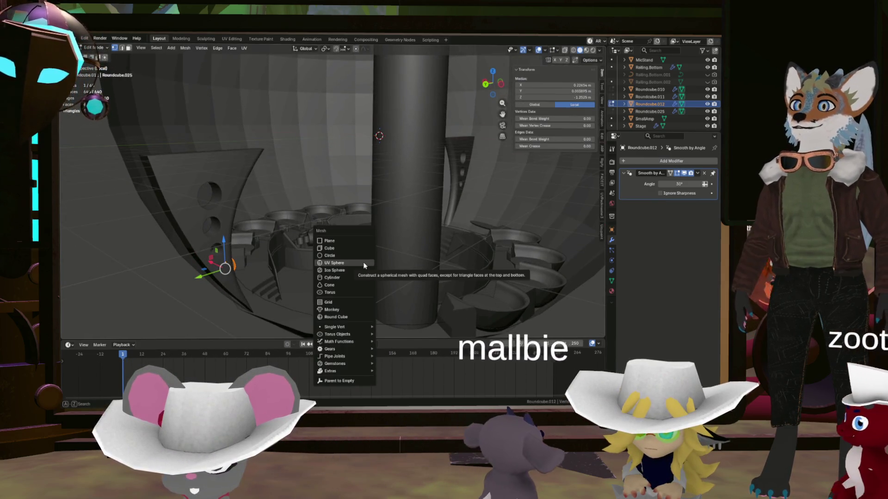
{"action": "left_click", "coordinate": [364, 263]}
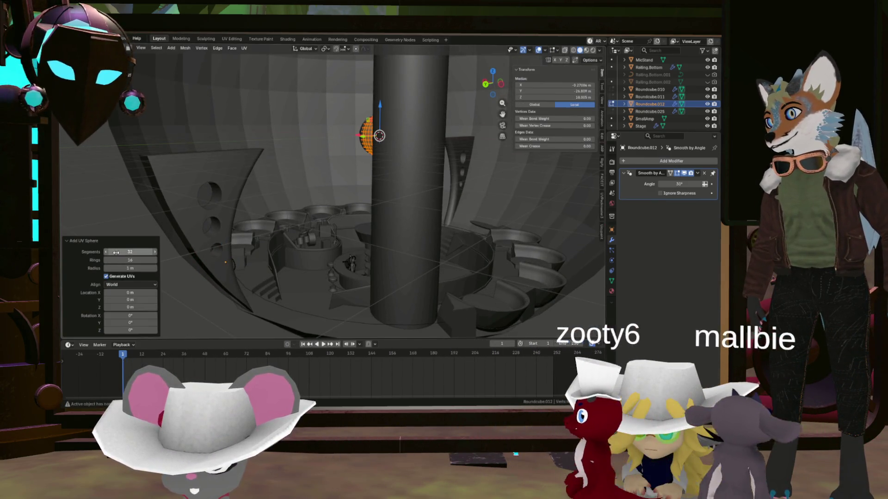
{"action": "left_click", "coordinate": [105, 252]}
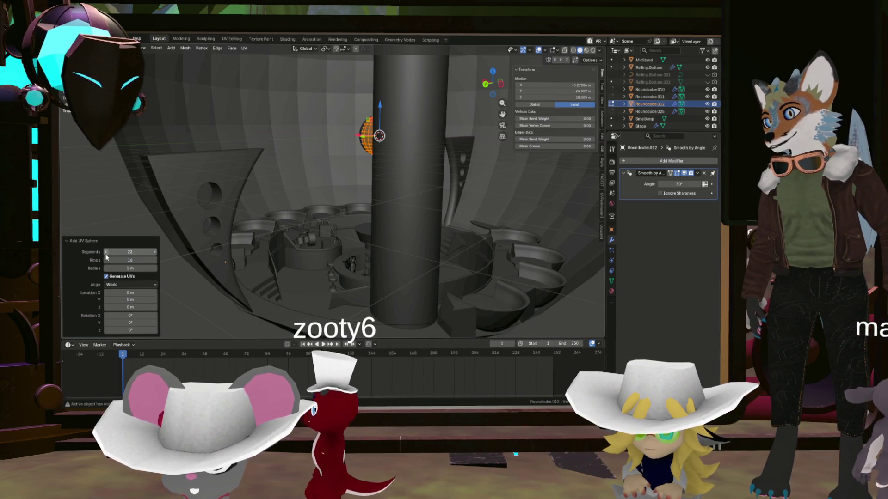
{"action": "left_click", "coordinate": [105, 253]}
{"action": "left_click", "coordinate": [105, 256]}
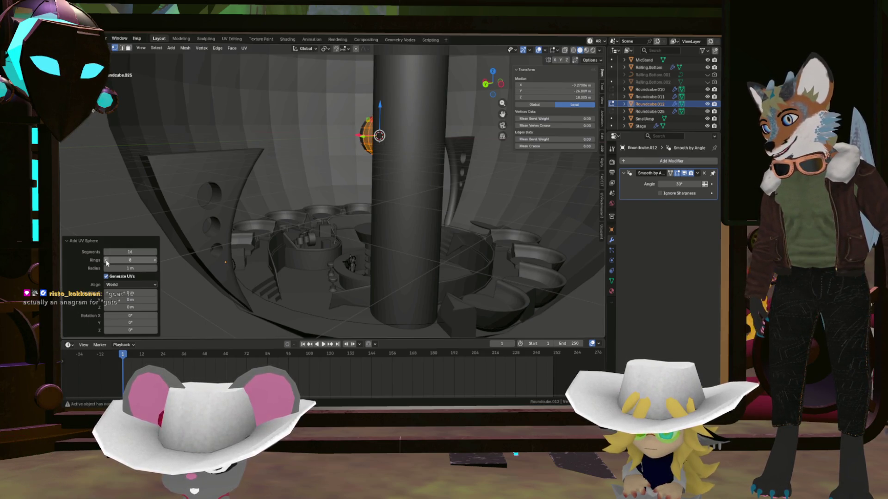
- Lower the new sphere along Z and shift it across the floor plane
{"action": "middle_click_drag", "start_coordinate": [291, 208], "coordinate": [394, 184]}
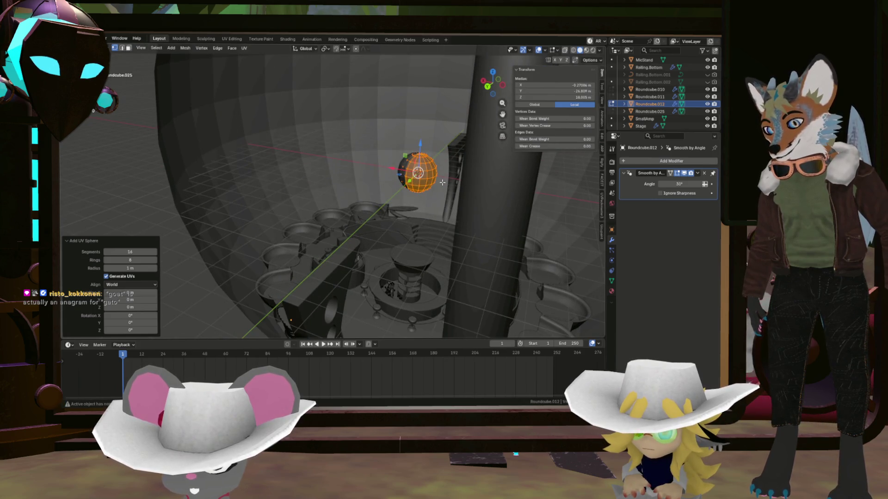
{"action": "key", "text": "g"}
{"action": "key", "text": "z"}
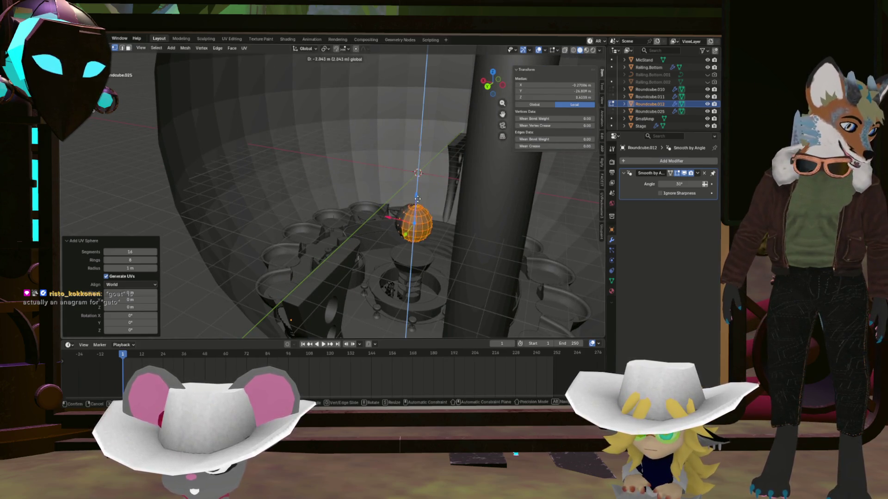
{"action": "left_click", "coordinate": [414, 255]}
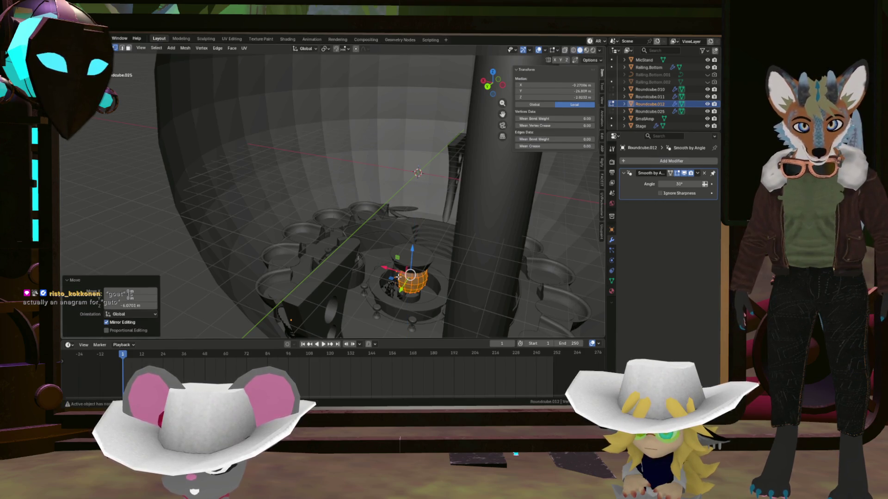
{"action": "key", "text": "g"}
{"action": "key", "text": "shift+z"}
{"action": "left_click", "coordinate": [352, 304]}
- Squash the sphere to about a third of its height, select the whole disc piece and move it
{"action": "mouse_move", "coordinate": [353, 304]}
{"action": "middle_mouse_down"}
{"action": "mouse_move", "coordinate": [403, 291]}
{"action": "mouse_move", "coordinate": [422, 256]}
{"action": "middle_mouse_up"}
{"action": "scroll", "coordinate": [403, 291], "scroll_direction": "up", "scroll_amount": 2}
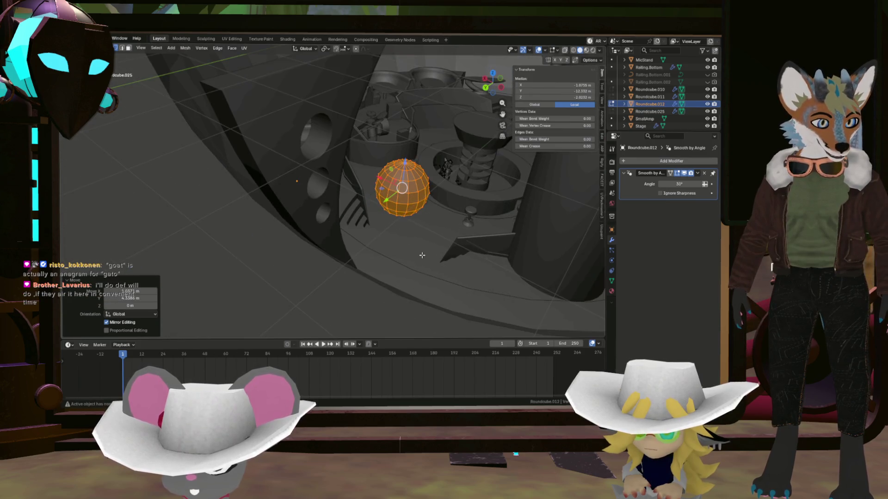
{"action": "middle_click_drag", "start_coordinate": [432, 225], "coordinate": [446, 223]}
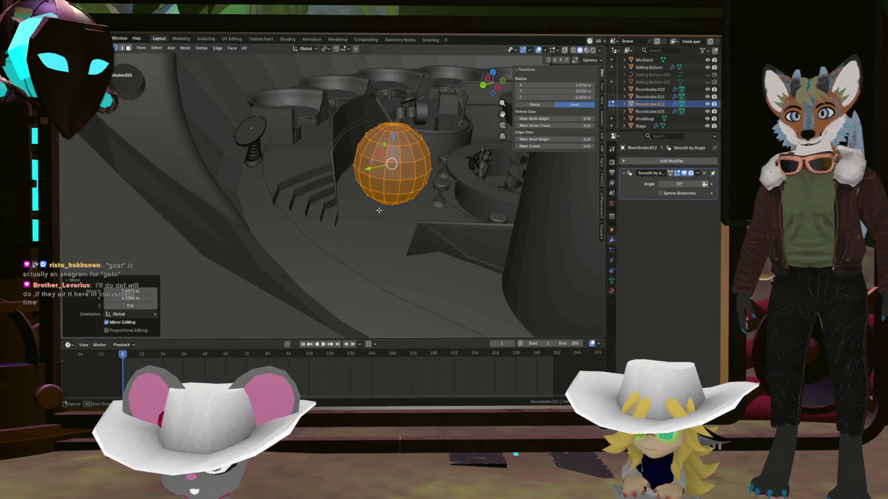
{"action": "key", "text": "s"}
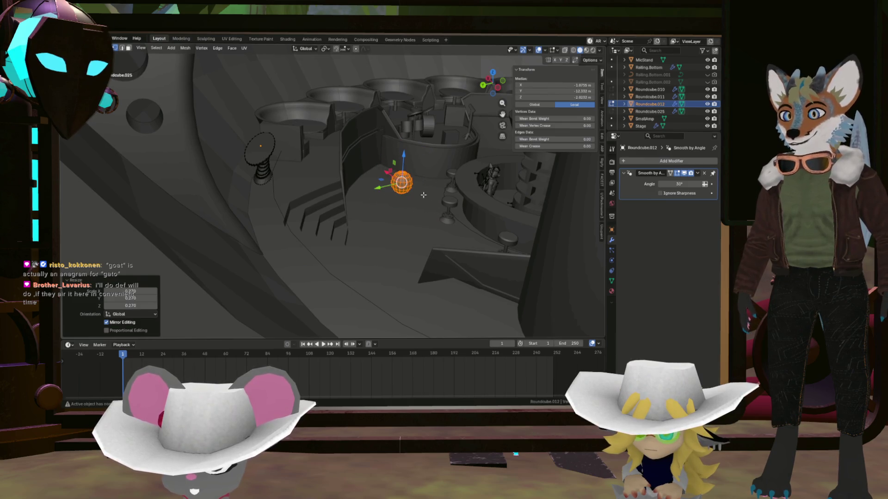
{"action": "scroll", "coordinate": [417, 185], "scroll_direction": "up", "scroll_amount": 2}
{"action": "middle_click_drag", "start_coordinate": [418, 186], "coordinate": [434, 259]}
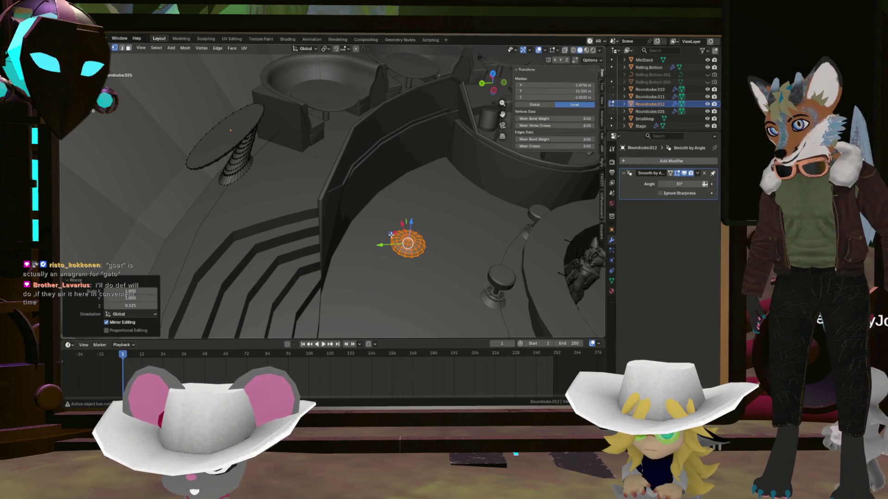
{"action": "left_click", "coordinate": [392, 234]}
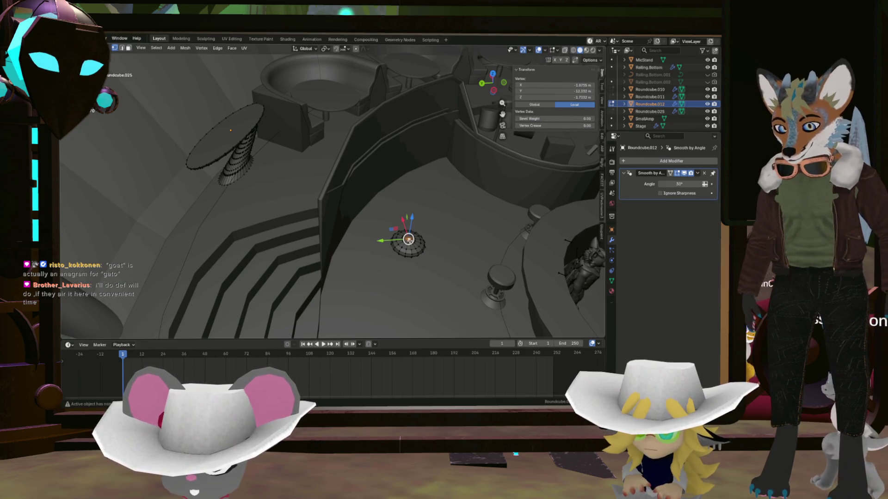
{"action": "key", "text": "ctrl+l"}
{"action": "key", "text": "g"}
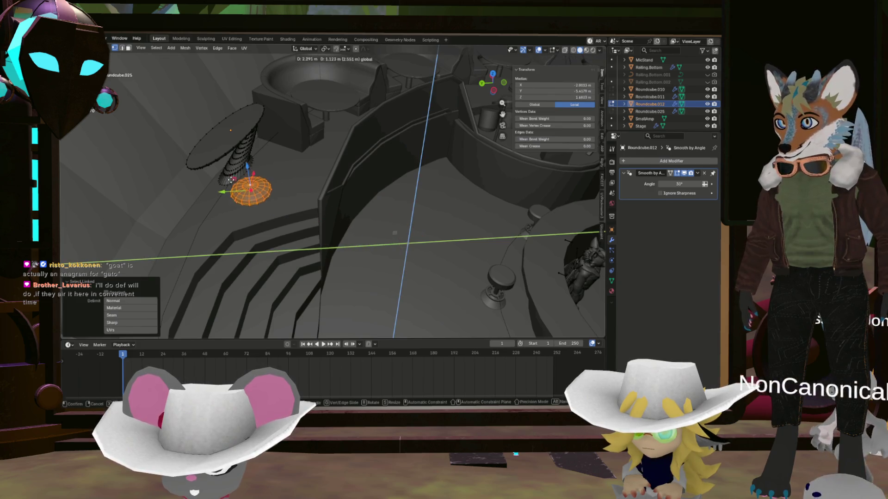
{"action": "left_click", "coordinate": [229, 157]}
- Lower the disc along Z and slide it toward the base of the spiral stem
{"action": "mouse_move", "coordinate": [229, 156]}
{"action": "middle_mouse_down"}
{"action": "mouse_move", "coordinate": [239, 166]}
{"action": "mouse_move", "coordinate": [215, 228]}
{"action": "middle_mouse_up"}
{"action": "key", "text": "g"}
{"action": "key", "text": "z"}
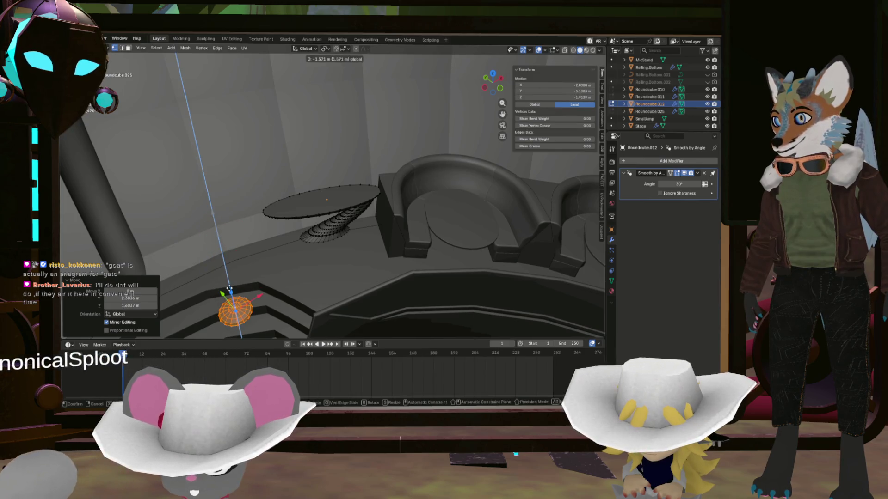
{"action": "left_click", "coordinate": [229, 291]}
{"action": "mouse_move", "coordinate": [229, 291]}
{"action": "middle_mouse_down"}
{"action": "mouse_move", "coordinate": [254, 297]}
{"action": "mouse_move", "coordinate": [301, 179]}
{"action": "middle_mouse_up"}
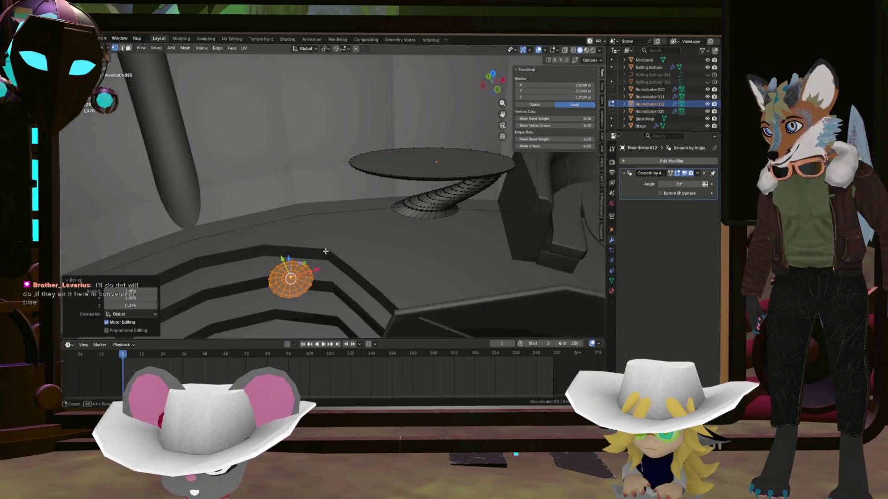
{"action": "middle_click_drag", "start_coordinate": [310, 273], "coordinate": [303, 278]}
{"action": "left_click_drag", "start_coordinate": [296, 269], "coordinate": [399, 186]}
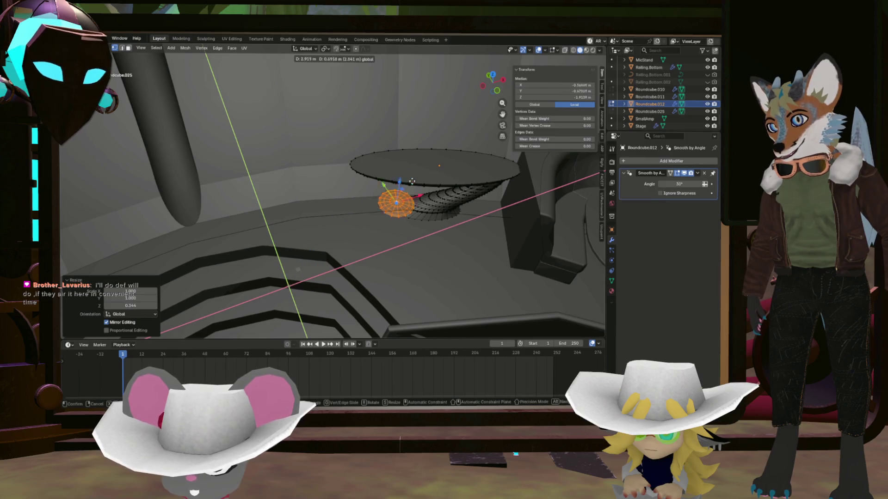
- Place the disc at the stem base, squash it along Y and turn it about Z
{"action": "left_click", "coordinate": [449, 178]}
{"action": "middle_click_drag", "start_coordinate": [448, 178], "coordinate": [451, 163]}
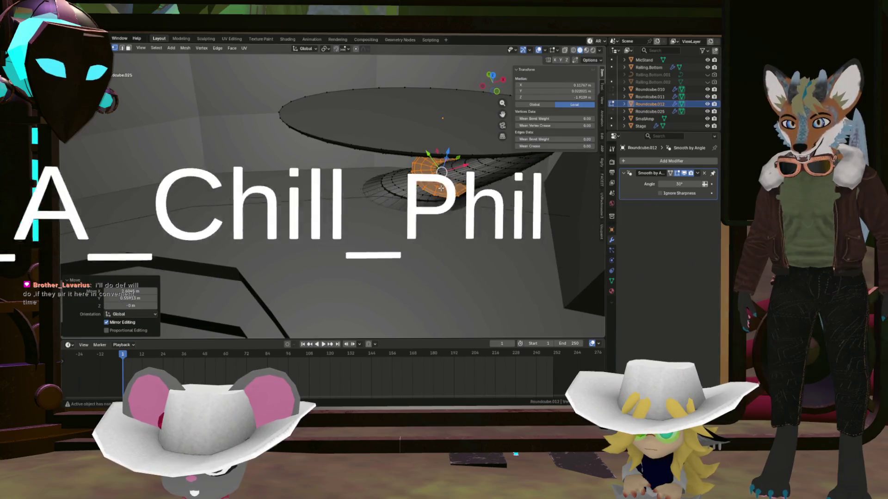
{"action": "left_click_drag", "start_coordinate": [449, 163], "coordinate": [304, 214]}
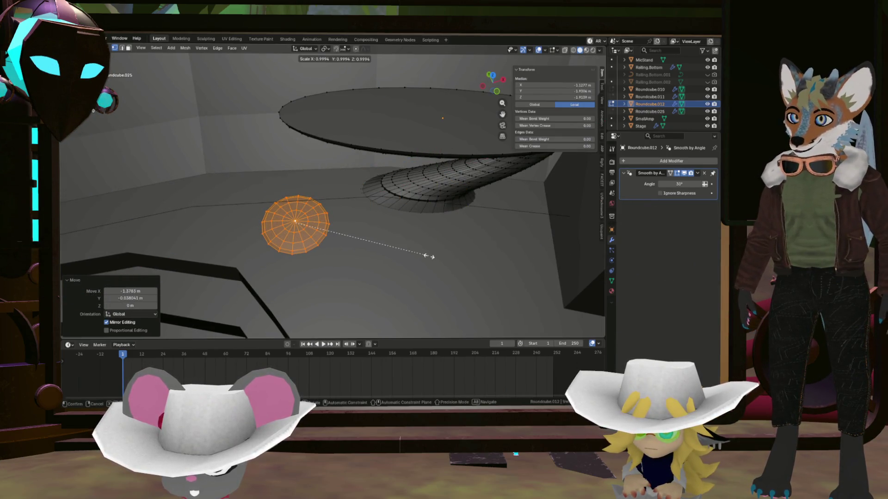
{"action": "left_click", "coordinate": [363, 239]}
{"action": "mouse_move", "coordinate": [362, 239]}
{"action": "middle_mouse_down"}
{"action": "mouse_move", "coordinate": [319, 218]}
{"action": "mouse_move", "coordinate": [315, 227]}
{"action": "middle_mouse_up"}
{"action": "left_click_drag", "start_coordinate": [308, 199], "coordinate": [405, 161]}
{"action": "mouse_move", "coordinate": [405, 161]}
{"action": "middle_mouse_down"}
{"action": "mouse_move", "coordinate": [399, 169]}
{"action": "mouse_move", "coordinate": [341, 168]}
{"action": "middle_mouse_up"}
{"action": "scroll", "coordinate": [341, 169], "scroll_direction": "up", "scroll_amount": 3}
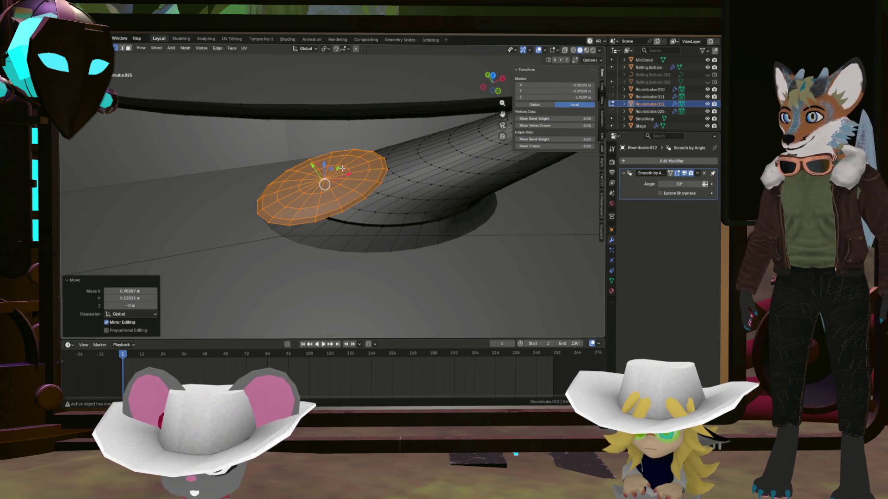
{"action": "left_click", "coordinate": [408, 188]}
- Shift the disc horizontally and along X under the stem, then enlarge it into a step
{"action": "mouse_move", "coordinate": [374, 206]}
{"action": "middle_mouse_down"}
{"action": "mouse_move", "coordinate": [282, 256]}
{"action": "mouse_move", "coordinate": [278, 305]}
{"action": "middle_mouse_up"}
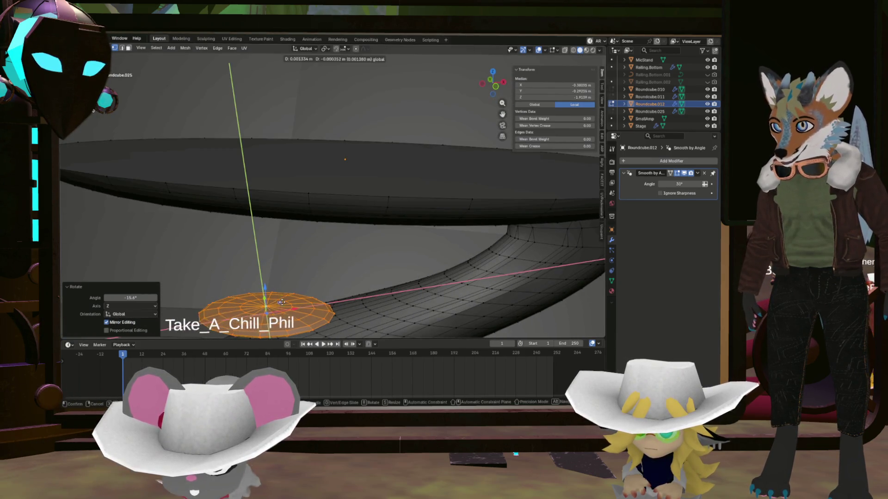
{"action": "key", "text": "g"}
{"action": "key", "text": "shift+z"}
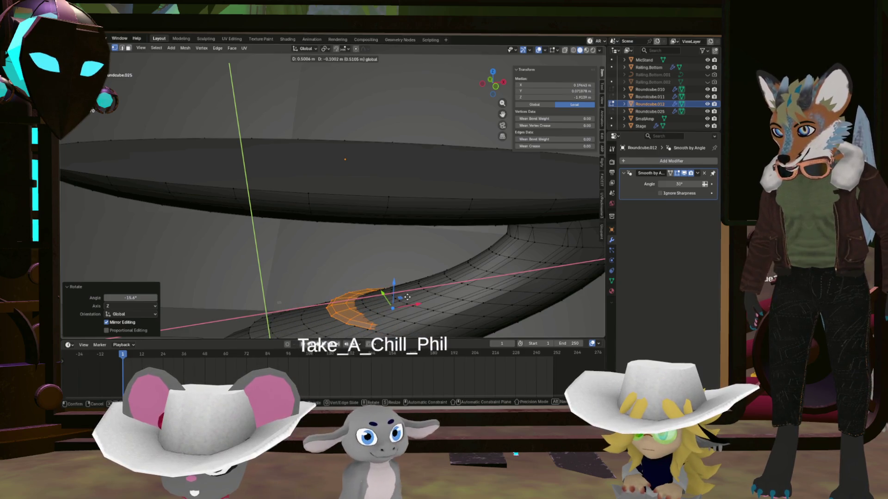
{"action": "left_click", "coordinate": [407, 297]}
{"action": "middle_click_drag", "start_coordinate": [407, 297], "coordinate": [490, 236]}
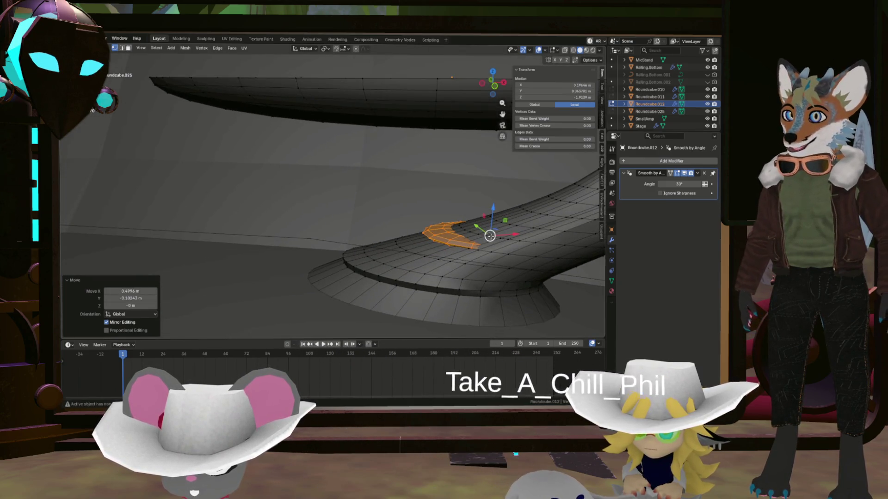
{"action": "key", "text": "g"}
{"action": "key", "text": "x"}
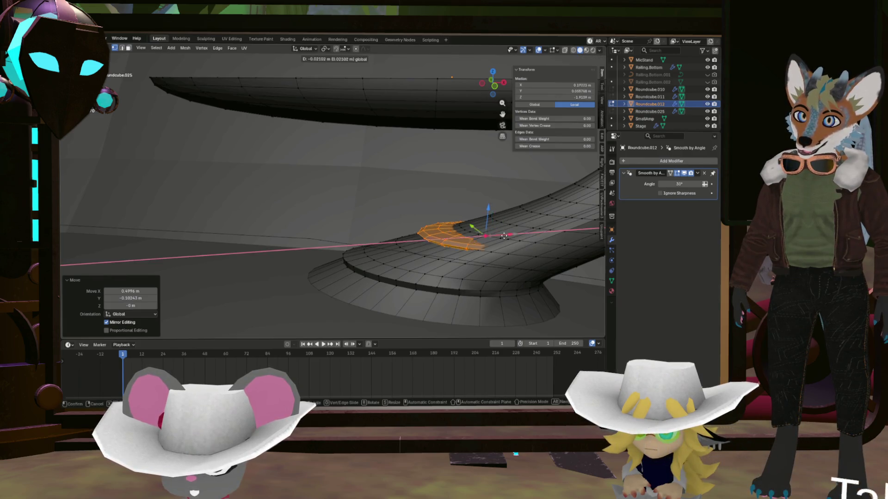
{"action": "left_click", "coordinate": [471, 234]}
{"action": "middle_click_drag", "start_coordinate": [471, 233], "coordinate": [429, 212]}
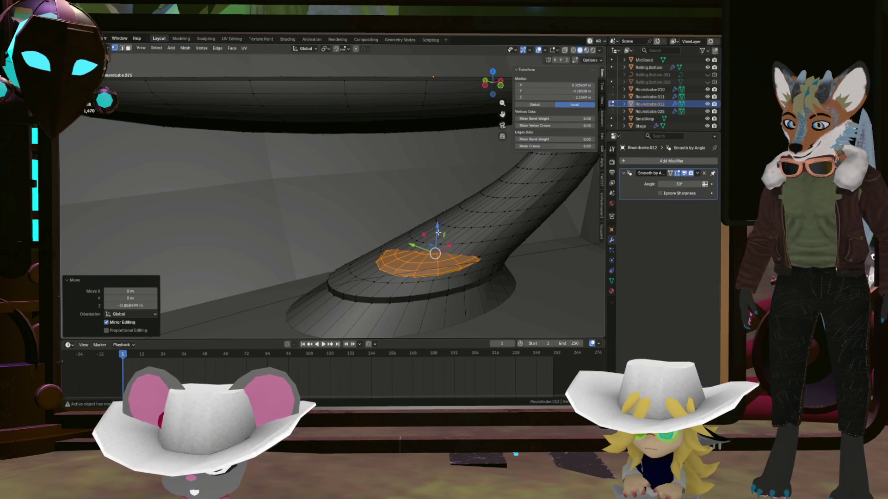
{"action": "left_click", "coordinate": [486, 250]}
- Move the selected faces horizontally, rotate the band, and pick a loop lower on the stem
{"action": "middle_click_drag", "start_coordinate": [486, 250], "coordinate": [469, 265]}
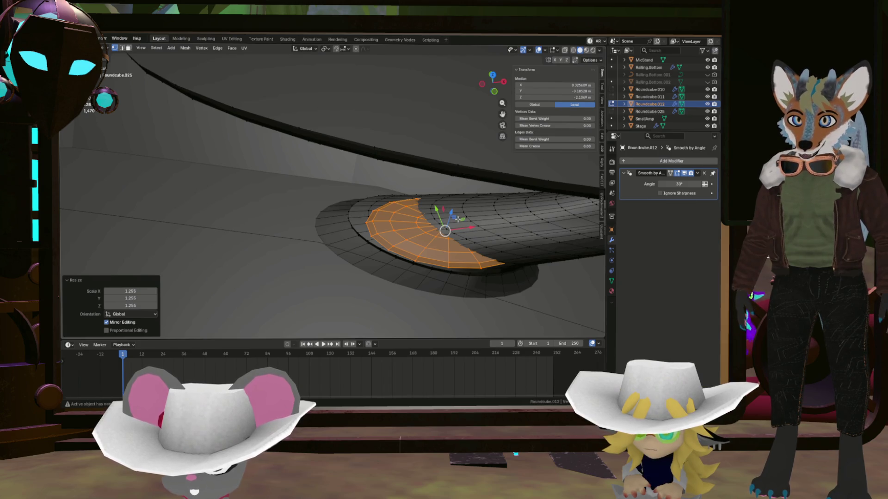
{"action": "key", "text": "g"}
{"action": "key", "text": "shift+z"}
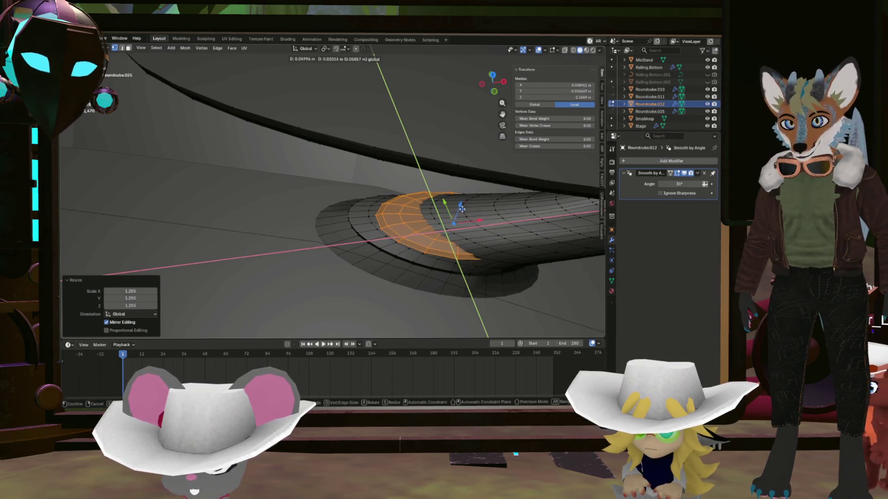
{"action": "left_click", "coordinate": [461, 207]}
{"action": "mouse_move", "coordinate": [461, 207]}
{"action": "middle_mouse_down"}
{"action": "mouse_move", "coordinate": [445, 202]}
{"action": "mouse_move", "coordinate": [510, 199]}
{"action": "middle_mouse_up"}
{"action": "key", "text": "r"}
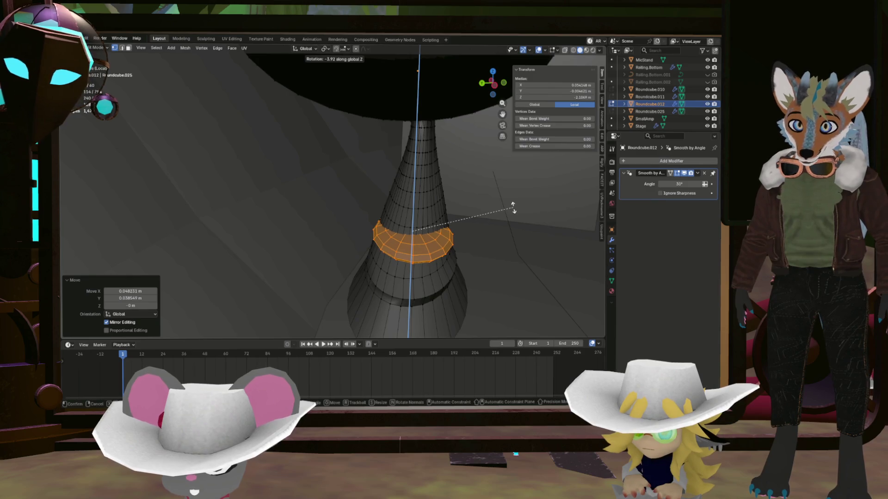
{"action": "mouse_move", "coordinate": [512, 209]}
{"action": "middle_mouse_down"}
{"action": "mouse_move", "coordinate": [446, 187]}
{"action": "mouse_move", "coordinate": [391, 237]}
{"action": "middle_mouse_up"}
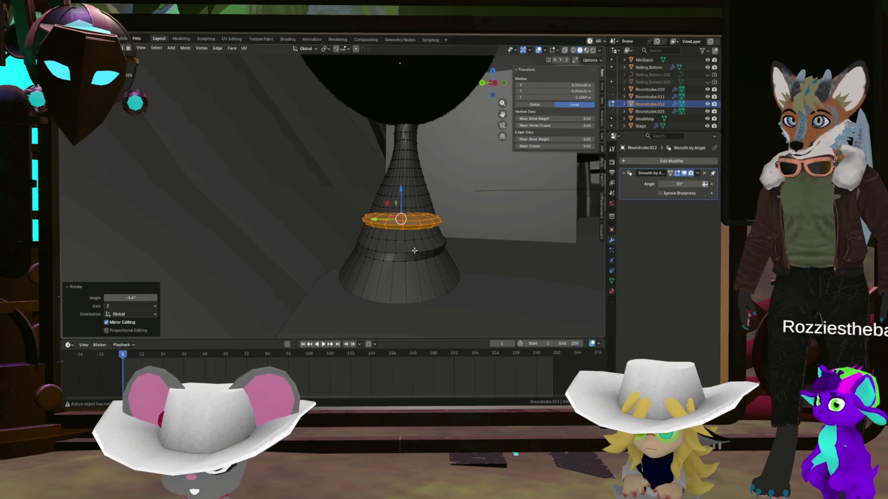
{"action": "left_click", "coordinate": [390, 236], "text": "alt"}
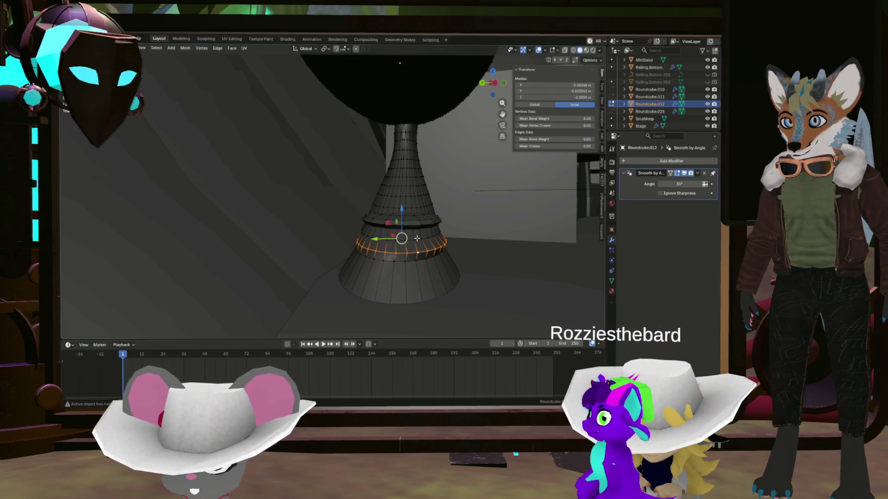
- Shift that loop horizontally and select the whole connected ring on the stem
{"action": "middle_click_drag", "start_coordinate": [393, 237], "coordinate": [385, 222]}
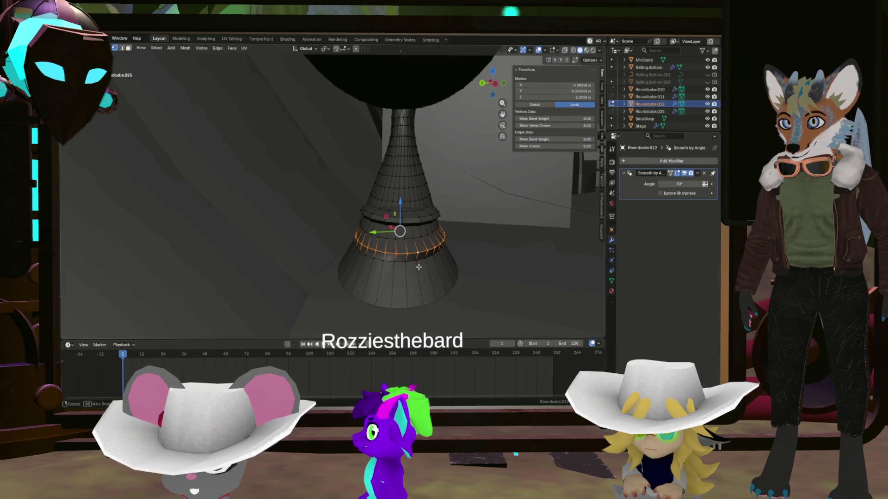
{"action": "key", "text": "g"}
{"action": "key", "text": "shift+z"}
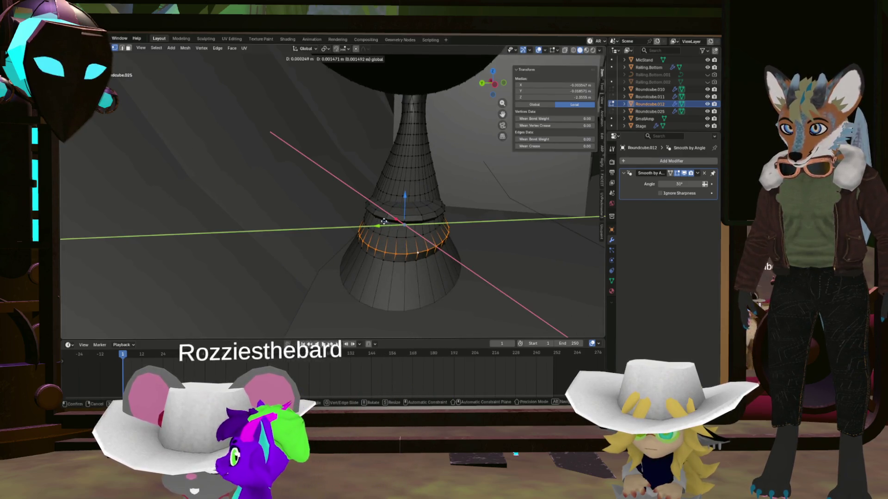
{"action": "left_click", "coordinate": [381, 220]}
{"action": "mouse_move", "coordinate": [382, 221]}
{"action": "middle_mouse_down"}
{"action": "mouse_move", "coordinate": [388, 208]}
{"action": "mouse_move", "coordinate": [418, 230]}
{"action": "mouse_move", "coordinate": [413, 213]}
{"action": "mouse_move", "coordinate": [419, 227]}
{"action": "middle_mouse_up"}
{"action": "left_click", "coordinate": [413, 213]}
{"action": "key", "text": "l"}
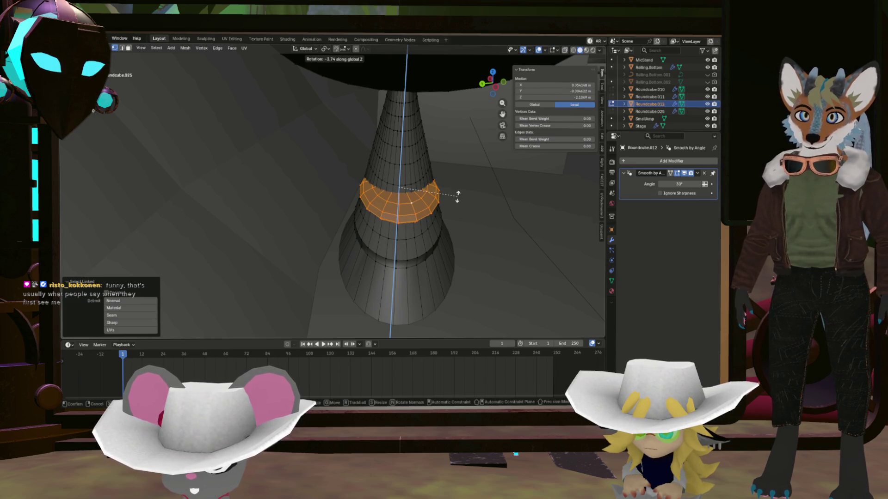
- Move the ring along Z higher on the stem and squash it to under half its height as a thin step
{"action": "mouse_move", "coordinate": [458, 197]}
{"action": "middle_mouse_down"}
{"action": "mouse_move", "coordinate": [373, 205]}
{"action": "mouse_move", "coordinate": [399, 247]}
{"action": "mouse_move", "coordinate": [389, 246]}
{"action": "middle_mouse_up"}
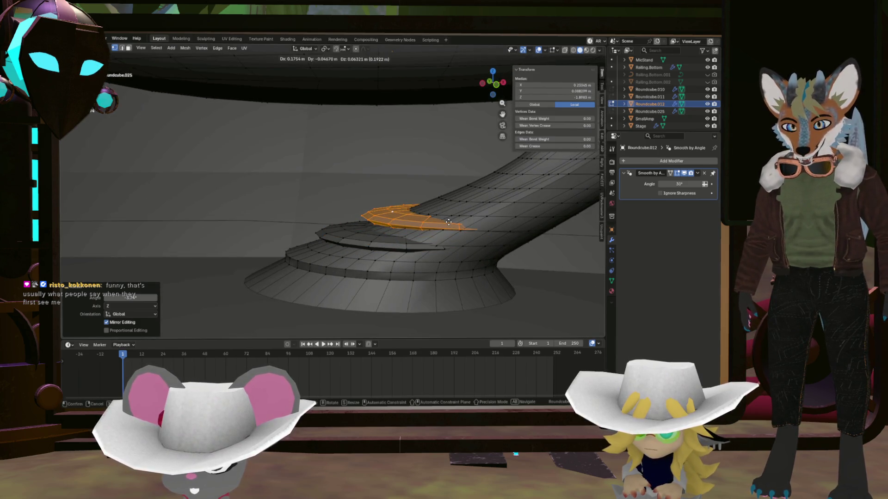
{"action": "middle_click_drag", "start_coordinate": [449, 217], "coordinate": [448, 223]}
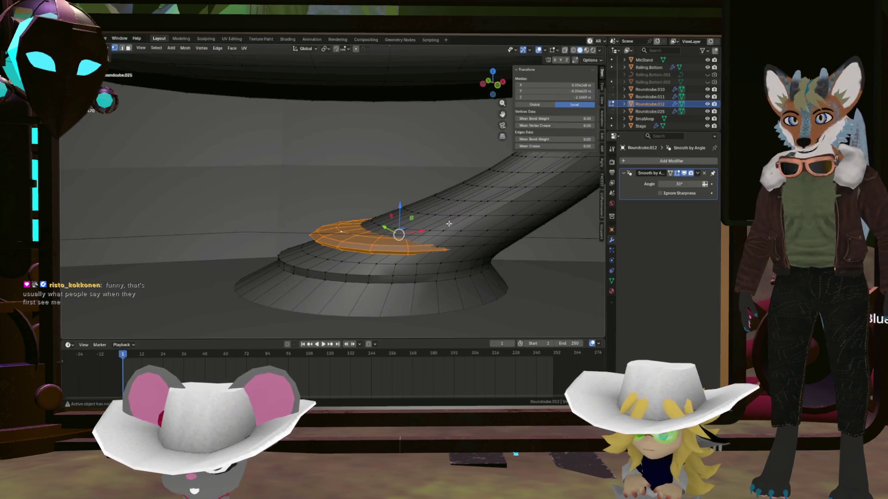
{"action": "key", "text": "g"}
{"action": "key", "text": "z"}
{"action": "left_click", "coordinate": [405, 193]}
{"action": "key", "text": "ctrl+z"}
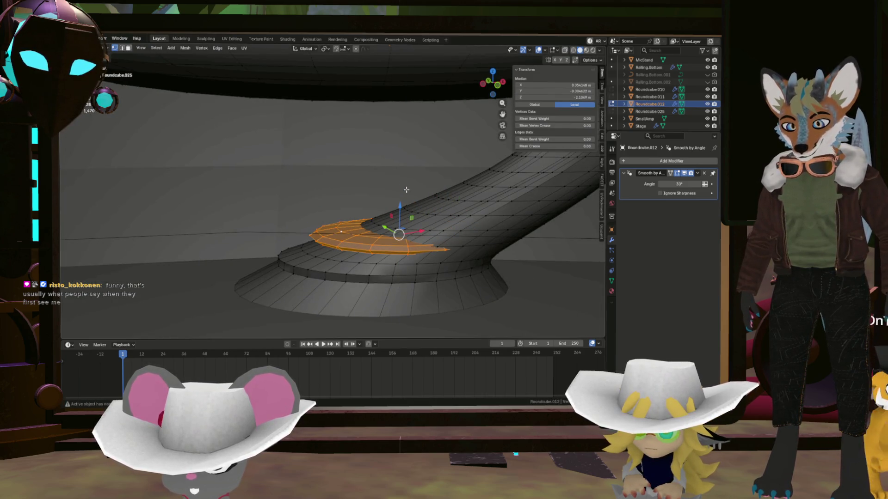
{"action": "left_click", "coordinate": [409, 179]}
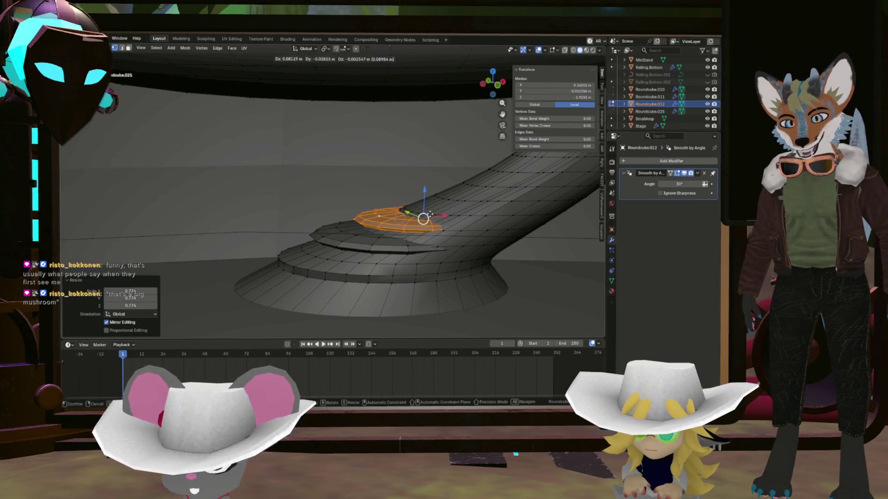
{"action": "left_click", "coordinate": [427, 213]}
{"action": "middle_click_drag", "start_coordinate": [428, 213], "coordinate": [464, 208]}
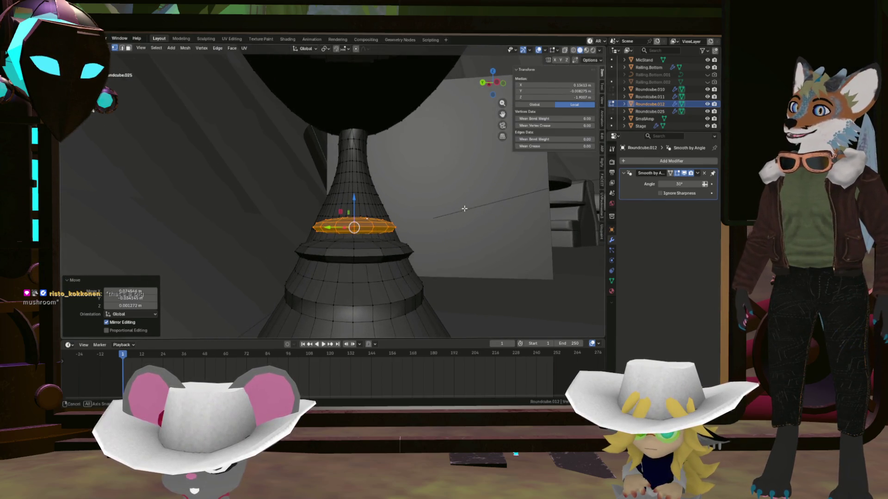
- Select the stem's rings in turn with linked selection to check them, then deselect
{"action": "left_click", "coordinate": [373, 256]}
{"action": "key", "text": "ctrl+l"}
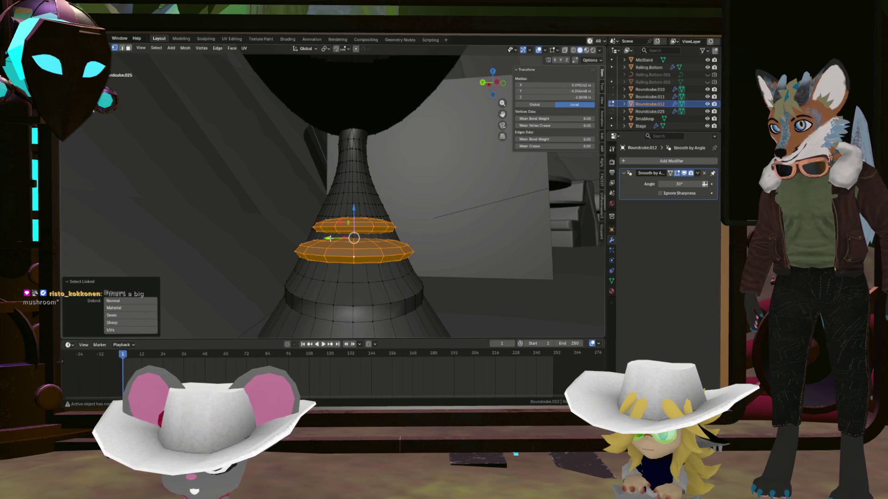
{"action": "left_click", "coordinate": [465, 237]}
{"action": "mouse_move", "coordinate": [444, 248]}
{"action": "middle_mouse_down"}
{"action": "mouse_move", "coordinate": [396, 266]}
{"action": "mouse_move", "coordinate": [363, 244]}
{"action": "mouse_move", "coordinate": [421, 274]}
{"action": "mouse_move", "coordinate": [270, 229]}
{"action": "mouse_move", "coordinate": [261, 185]}
{"action": "mouse_move", "coordinate": [268, 159]}
{"action": "middle_mouse_up"}
{"action": "key", "text": "ctrl+l"}
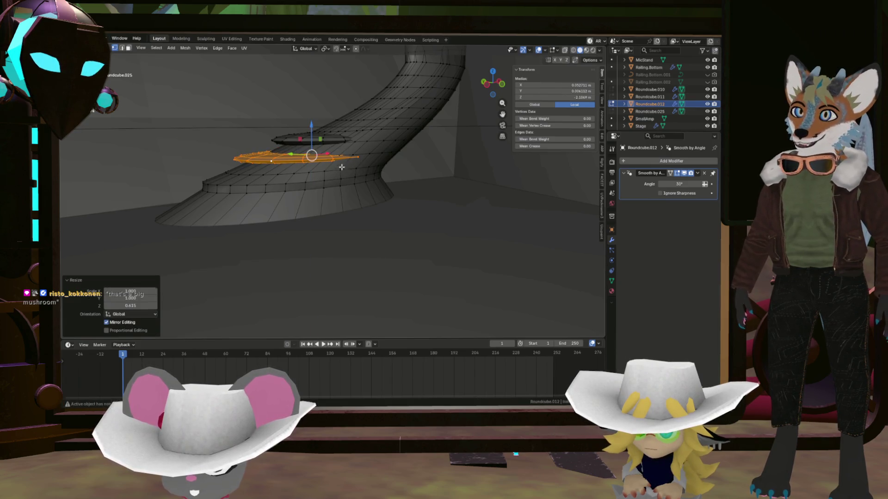
{"action": "left_click", "coordinate": [321, 140]}
{"action": "key", "text": "l"}
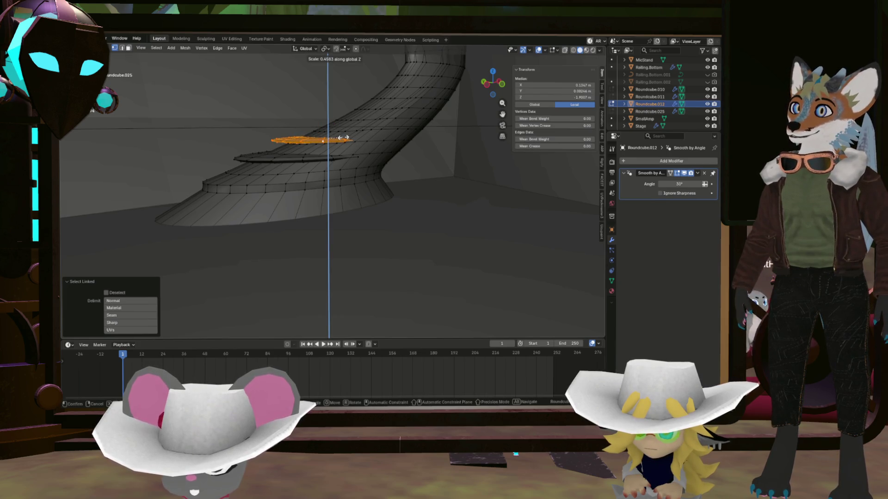
{"action": "left_click", "coordinate": [406, 161]}
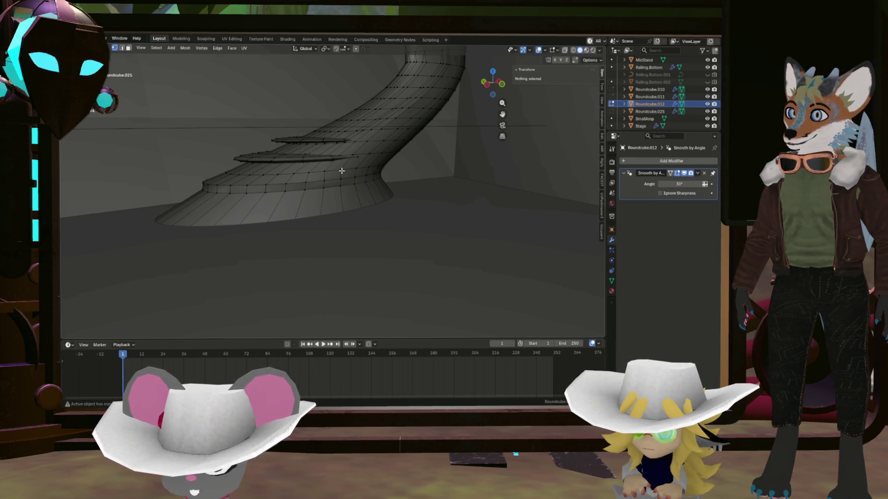
- Apply Shade Auto Smooth to the table in Object Mode, then return to Edit Mode
{"action": "middle_click_drag", "start_coordinate": [351, 171], "coordinate": [308, 195]}
{"action": "scroll", "coordinate": [307, 195], "scroll_direction": "down", "scroll_amount": 8}
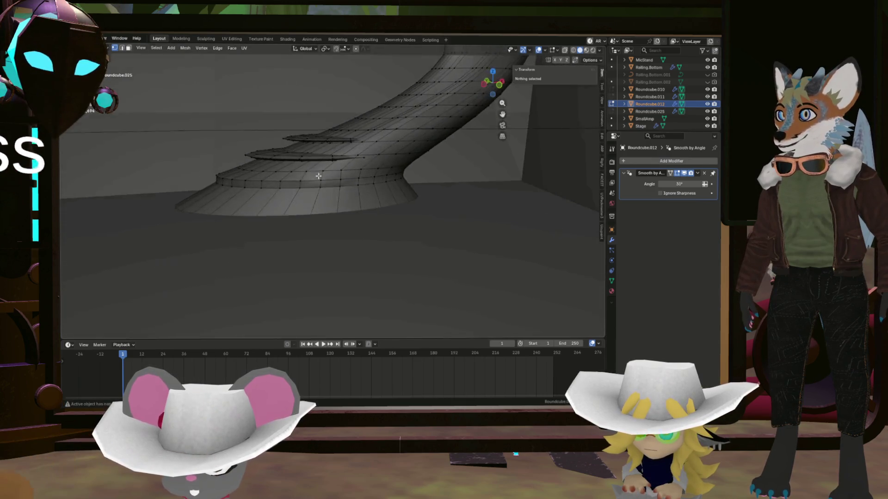
{"action": "middle_click_drag", "start_coordinate": [327, 192], "coordinate": [381, 204]}
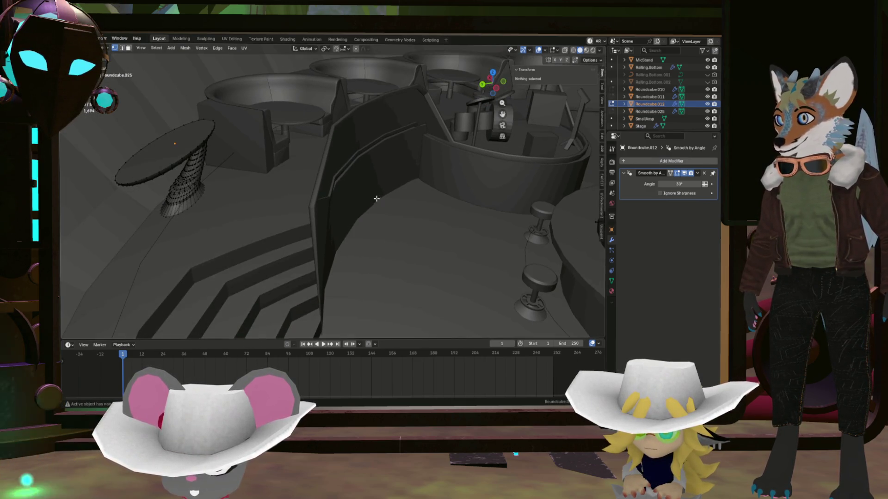
{"action": "key", "text": "Tab"}
{"action": "middle_click_drag", "start_coordinate": [256, 195], "coordinate": [270, 193]}
{"action": "scroll", "coordinate": [271, 193], "scroll_direction": "up", "scroll_amount": 5}
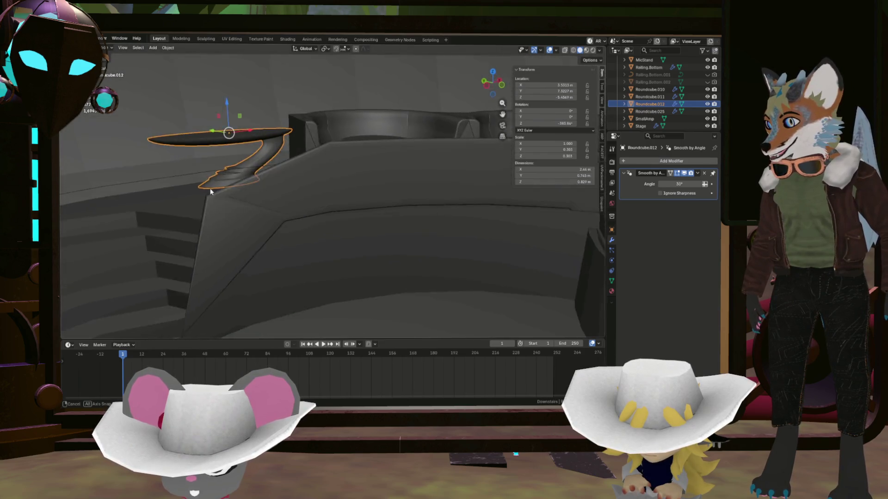
{"action": "mouse_move", "coordinate": [186, 193]}
{"action": "middle_mouse_down"}
{"action": "mouse_move", "coordinate": [361, 232]}
{"action": "mouse_move", "coordinate": [347, 228]}
{"action": "middle_mouse_up"}
{"action": "scroll", "coordinate": [326, 213], "scroll_direction": "up", "scroll_amount": 3}
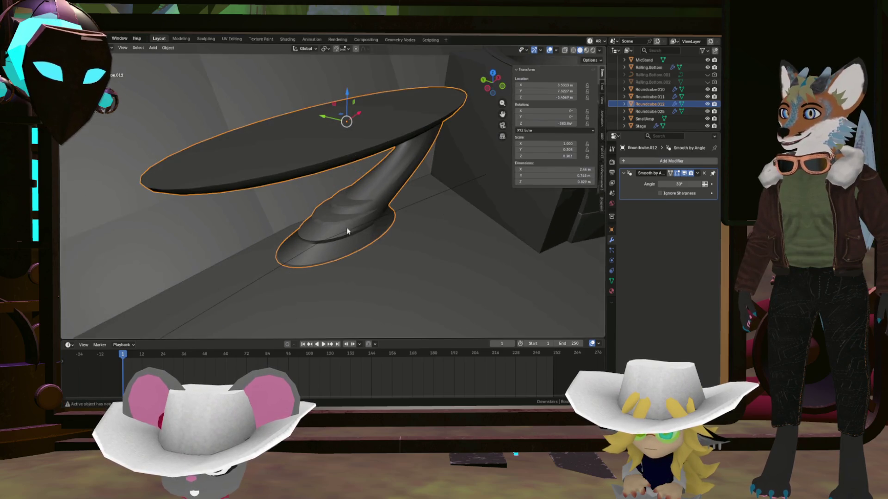
{"action": "left_click", "coordinate": [168, 48]}
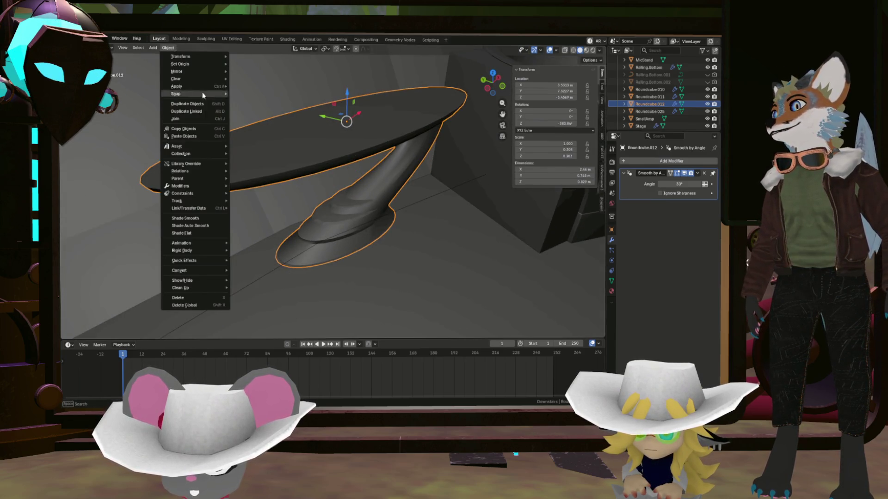
{"action": "left_click", "coordinate": [198, 227]}
{"action": "mouse_move", "coordinate": [314, 242]}
{"action": "middle_mouse_down"}
{"action": "mouse_move", "coordinate": [332, 216]}
{"action": "mouse_move", "coordinate": [377, 209]}
{"action": "mouse_move", "coordinate": [274, 235]}
{"action": "mouse_move", "coordinate": [317, 218]}
{"action": "mouse_move", "coordinate": [294, 233]}
{"action": "mouse_move", "coordinate": [317, 226]}
{"action": "middle_mouse_up"}
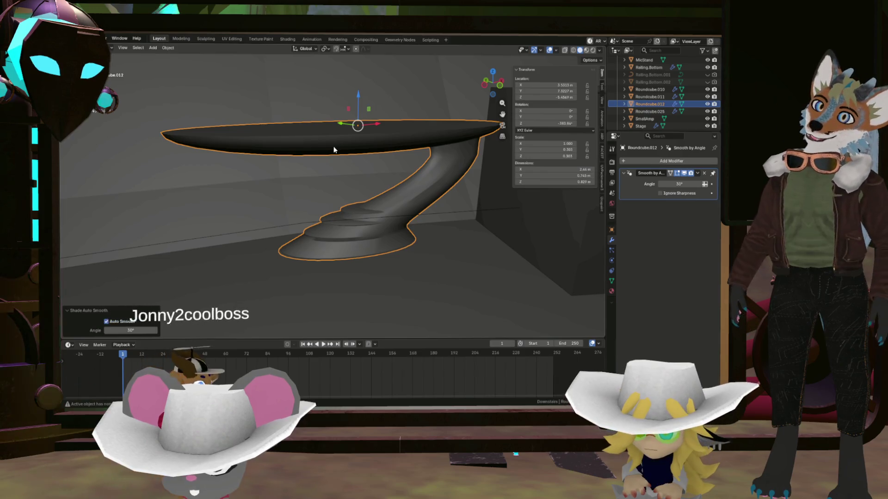
{"action": "key", "text": "Tab"}
{"action": "mouse_move", "coordinate": [335, 144]}
{"action": "middle_mouse_down"}
{"action": "mouse_move", "coordinate": [228, 138]}
{"action": "mouse_move", "coordinate": [316, 134]}
{"action": "mouse_move", "coordinate": [305, 167]}
{"action": "middle_mouse_up"}
- Widen the tabletop's rim edge loop slightly by scaling it outward
{"action": "left_click", "coordinate": [227, 137], "text": "alt"}
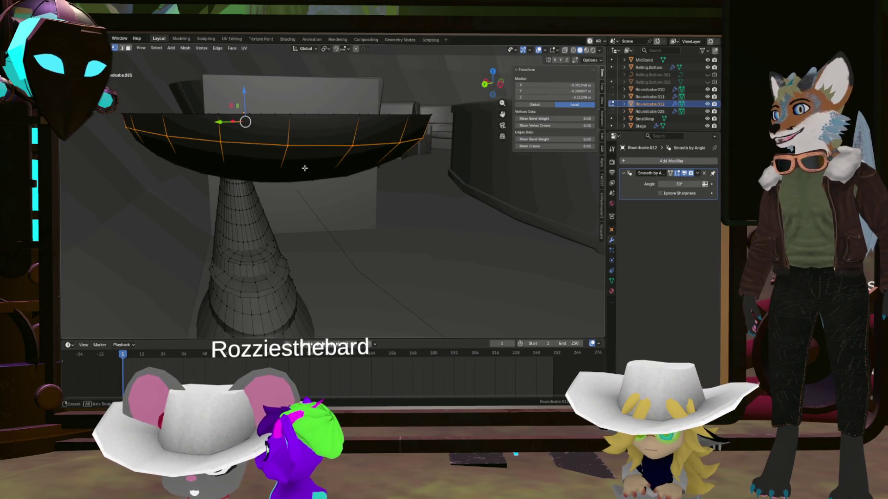
{"action": "key", "text": "s"}
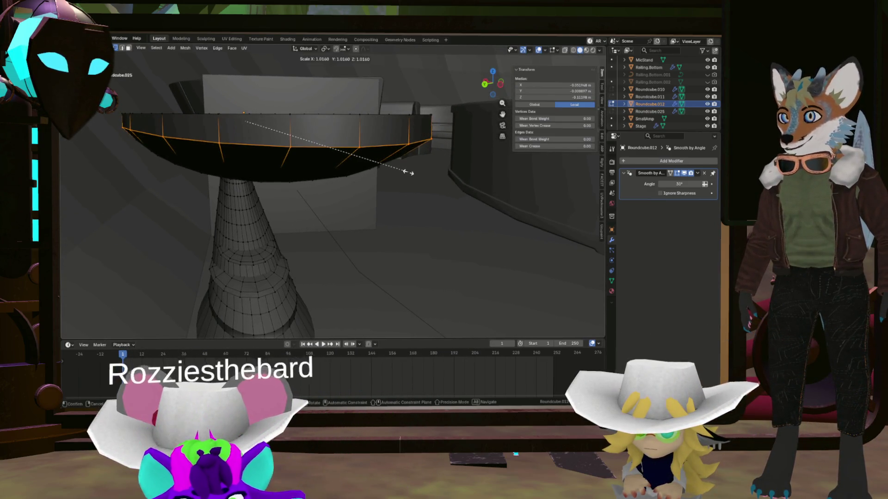
{"action": "left_click", "coordinate": [408, 173]}
{"action": "mouse_move", "coordinate": [407, 174]}
{"action": "middle_mouse_down"}
{"action": "mouse_move", "coordinate": [356, 174]}
{"action": "mouse_move", "coordinate": [195, 141]}
{"action": "mouse_move", "coordinate": [262, 164]}
{"action": "mouse_move", "coordinate": [315, 152]}
{"action": "middle_mouse_up"}
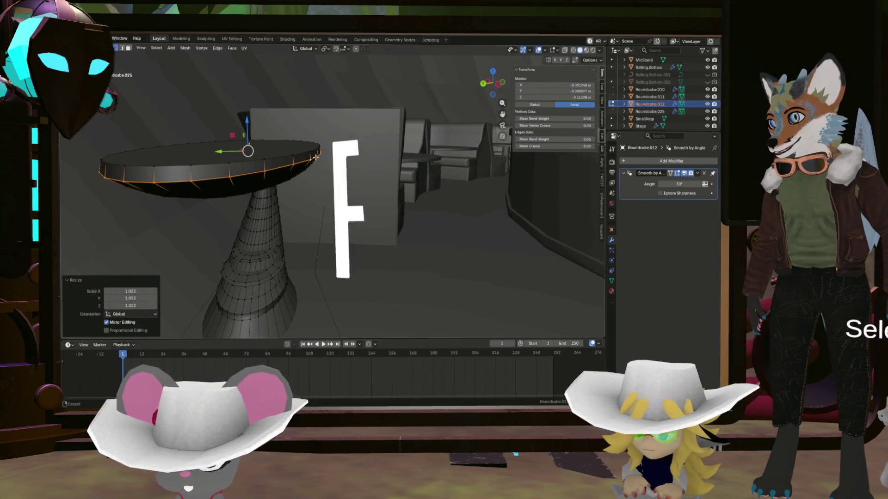
{"action": "key", "text": "alt+a"}
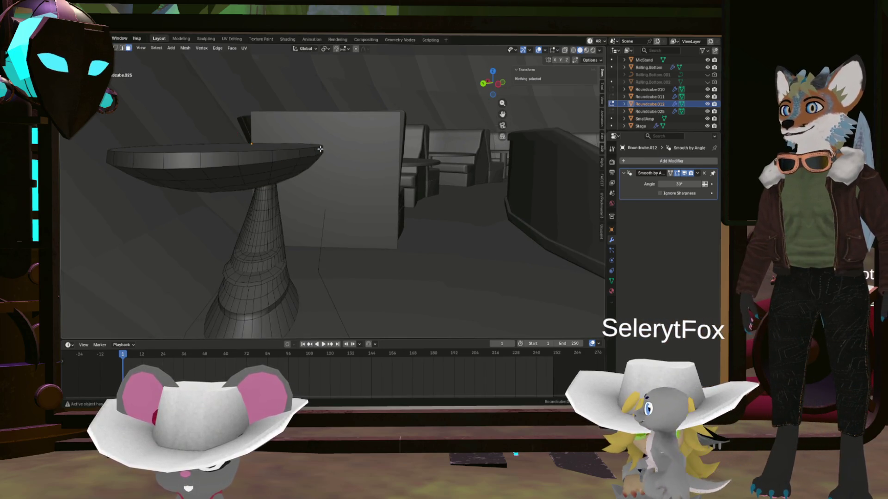
- Extrude the outer tabletop loop in place, enlarge it outward, and cut two loops around the rim
{"action": "left_click", "coordinate": [320, 149], "text": "alt"}
{"action": "mouse_move", "coordinate": [320, 148]}
{"action": "middle_mouse_down"}
{"action": "mouse_move", "coordinate": [301, 233]}
{"action": "mouse_move", "coordinate": [348, 174]}
{"action": "middle_mouse_up"}
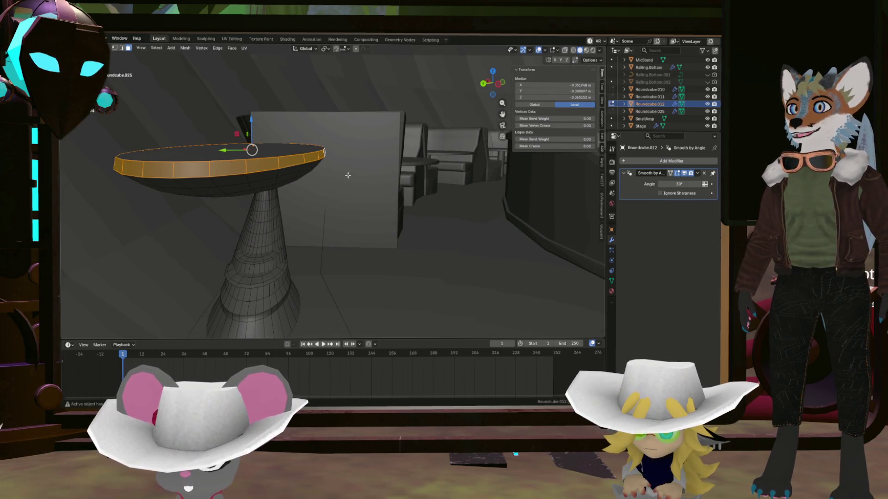
{"action": "key", "text": "shift+d"}
{"action": "key", "text": "Escape"}
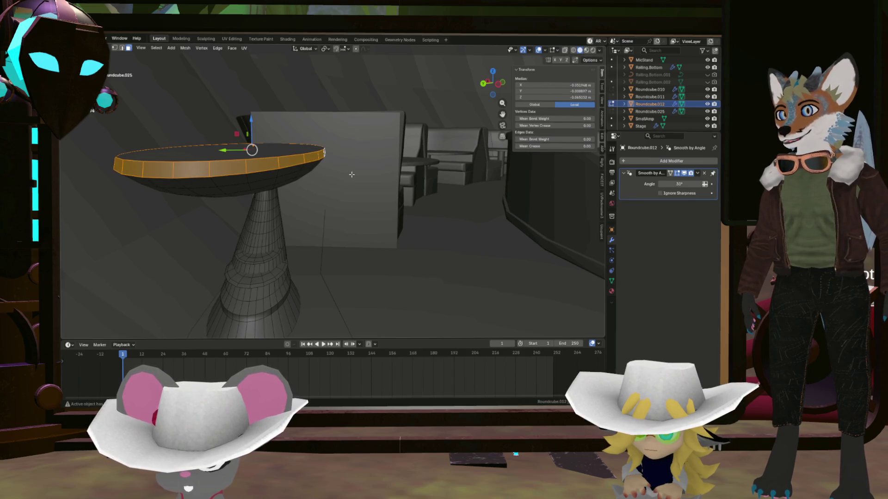
{"action": "key", "text": "Escape"}
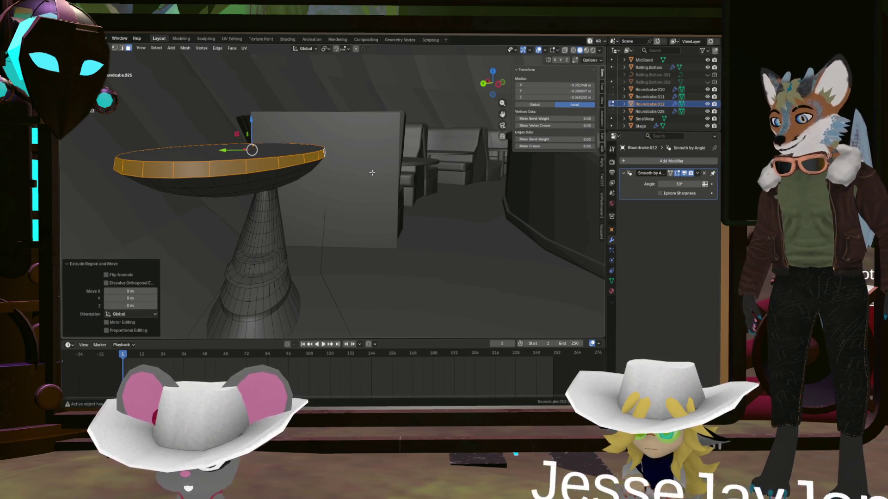
{"action": "key", "text": "s"}
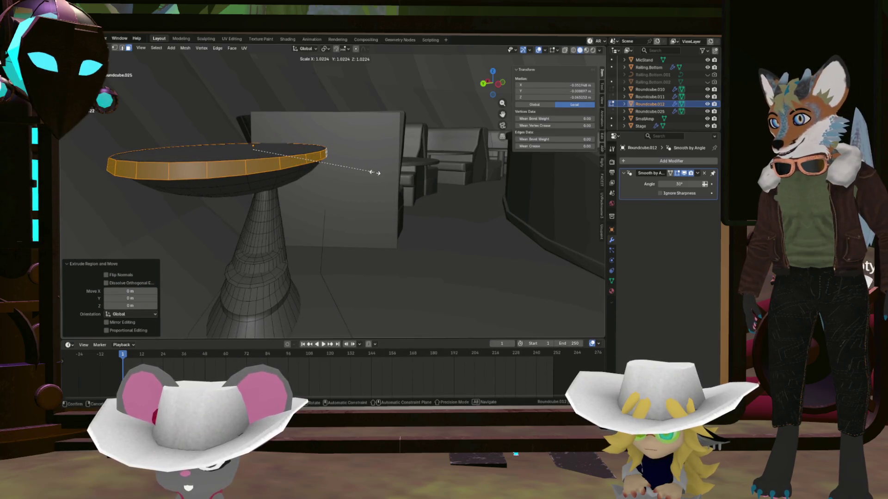
{"action": "middle_click_drag", "start_coordinate": [375, 172], "coordinate": [296, 190]}
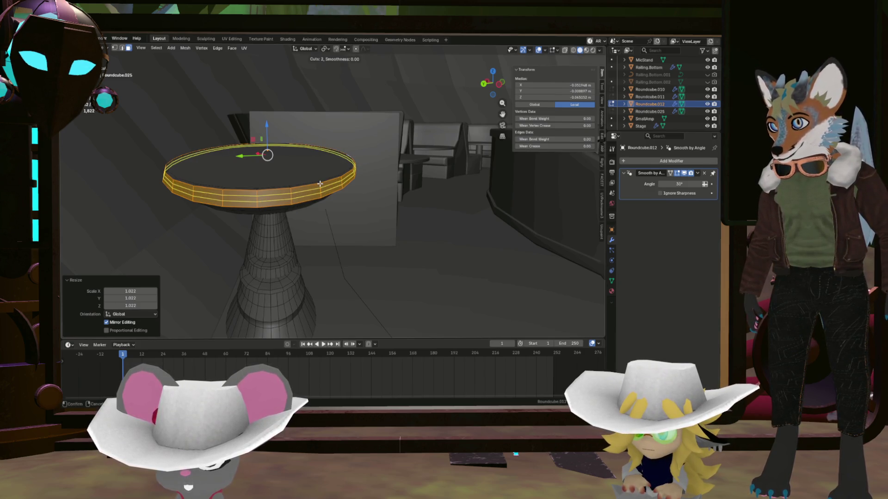
{"action": "key", "text": "ctrl+z"}
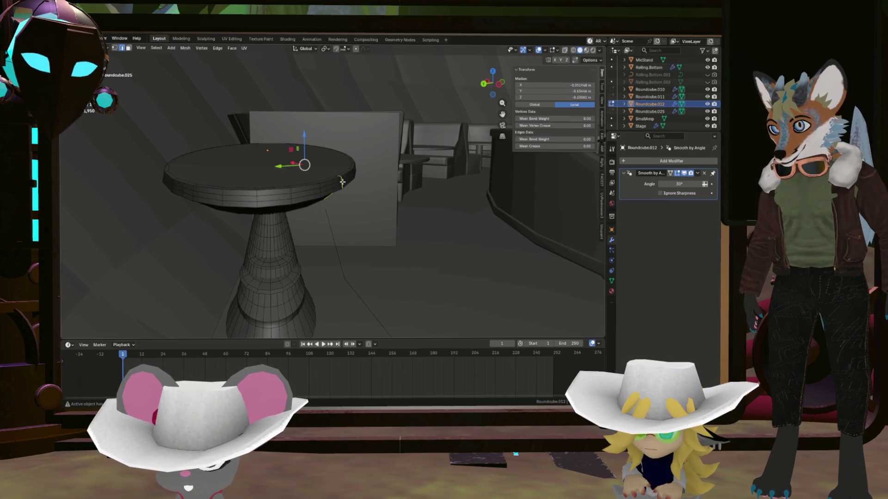
{"action": "scroll", "coordinate": [342, 182], "scroll_direction": "up", "scroll_amount": 1}
{"action": "scroll", "coordinate": [341, 182], "scroll_direction": "up", "scroll_amount": 1}
{"action": "scroll", "coordinate": [337, 182], "scroll_direction": "up", "scroll_amount": 2}
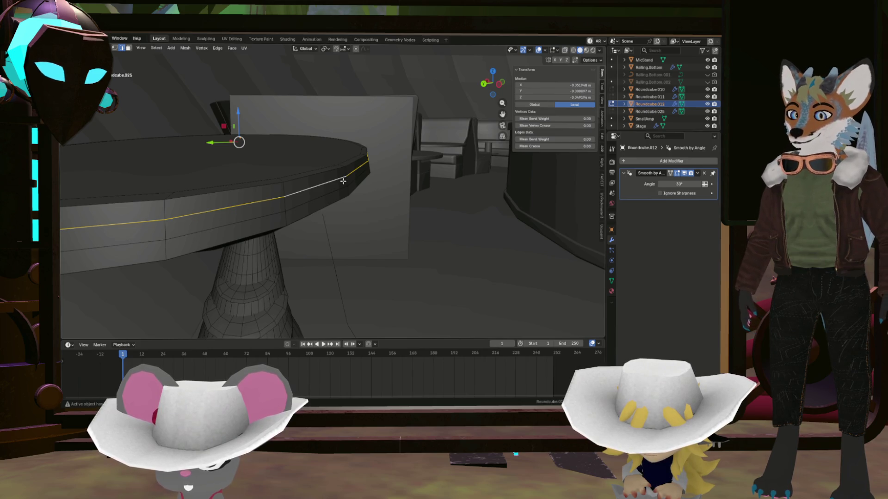
- Inset the rim face loop inward as individual faces to form a thin groove, then return to Object Mode
{"action": "key", "text": "alt+a"}
{"action": "left_click", "coordinate": [347, 181], "text": "alt"}
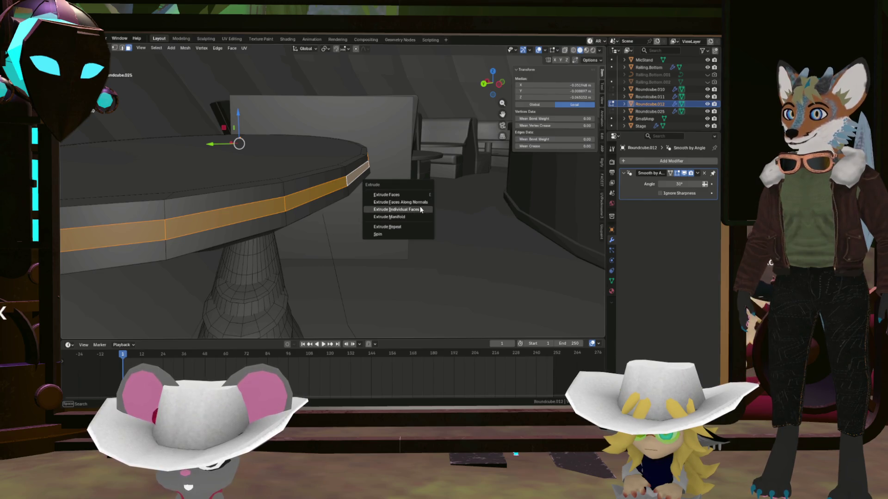
{"action": "left_click", "coordinate": [421, 210]}
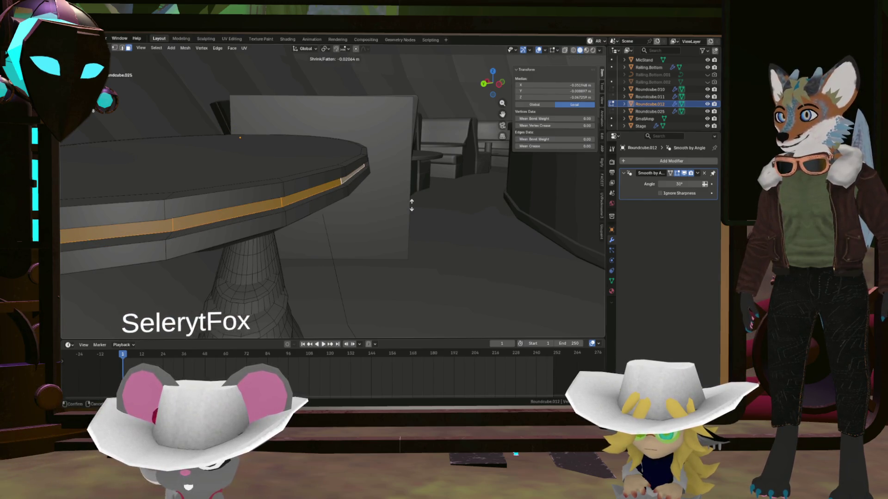
{"action": "left_click", "coordinate": [411, 205]}
{"action": "key", "text": "Tab"}
{"action": "mouse_move", "coordinate": [412, 204]}
{"action": "middle_mouse_down"}
{"action": "mouse_move", "coordinate": [317, 222]}
{"action": "mouse_move", "coordinate": [330, 200]}
{"action": "mouse_move", "coordinate": [218, 192]}
{"action": "mouse_move", "coordinate": [212, 172]}
{"action": "mouse_move", "coordinate": [159, 164]}
{"action": "middle_mouse_up"}
{"action": "scroll", "coordinate": [327, 205], "scroll_direction": "down", "scroll_amount": 5}
{"action": "scroll", "coordinate": [218, 193], "scroll_direction": "up", "scroll_amount": 5}
{"action": "scroll", "coordinate": [211, 171], "scroll_direction": "up", "scroll_amount": 3}
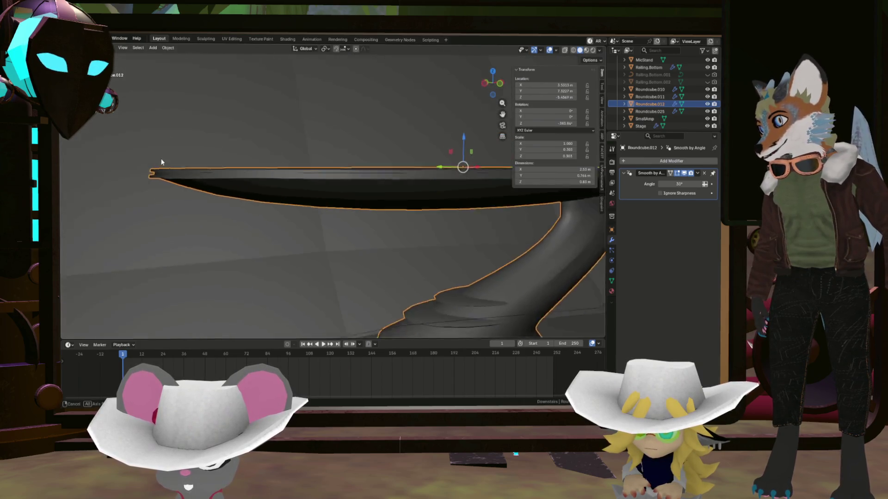
{"action": "mouse_move", "coordinate": [159, 163]}
{"action": "middle_mouse_down"}
{"action": "mouse_move", "coordinate": [328, 185]}
{"action": "mouse_move", "coordinate": [360, 213]}
{"action": "mouse_move", "coordinate": [405, 227]}
{"action": "mouse_move", "coordinate": [367, 231]}
{"action": "mouse_move", "coordinate": [361, 205]}
{"action": "middle_mouse_up"}
{"action": "scroll", "coordinate": [328, 185], "scroll_direction": "up", "scroll_amount": 3}
{"action": "scroll", "coordinate": [328, 185], "scroll_direction": "down", "scroll_amount": 3}
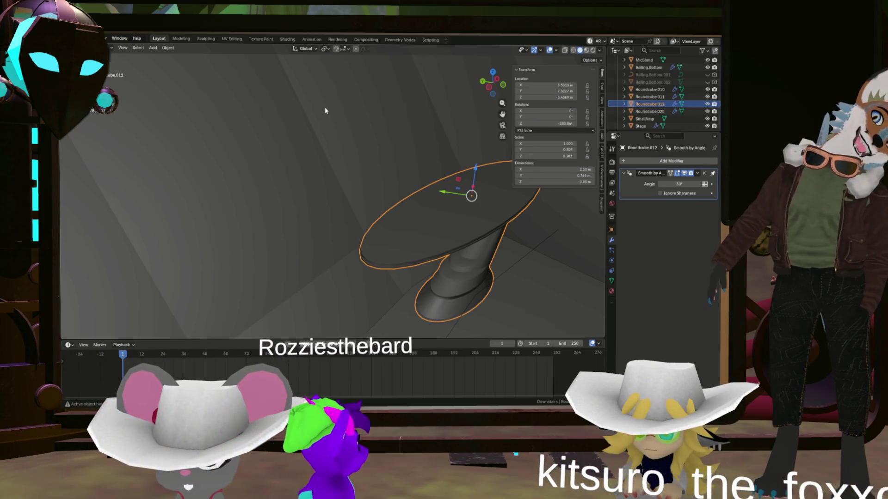
{"action": "scroll", "coordinate": [437, 235], "scroll_direction": "up", "scroll_amount": 5}
{"action": "mouse_move", "coordinate": [438, 234]}
{"action": "middle_mouse_down"}
{"action": "mouse_move", "coordinate": [404, 187]}
{"action": "mouse_move", "coordinate": [362, 197]}
{"action": "mouse_move", "coordinate": [338, 189]}
{"action": "mouse_move", "coordinate": [324, 198]}
{"action": "middle_mouse_up"}
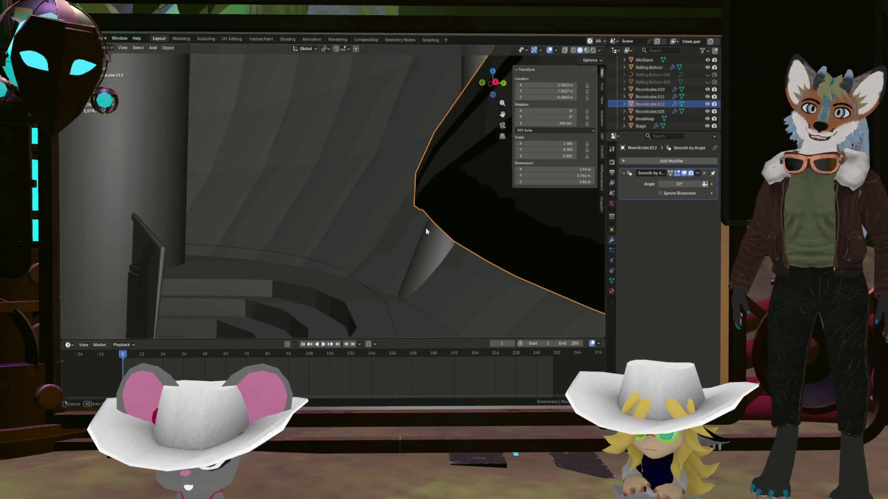